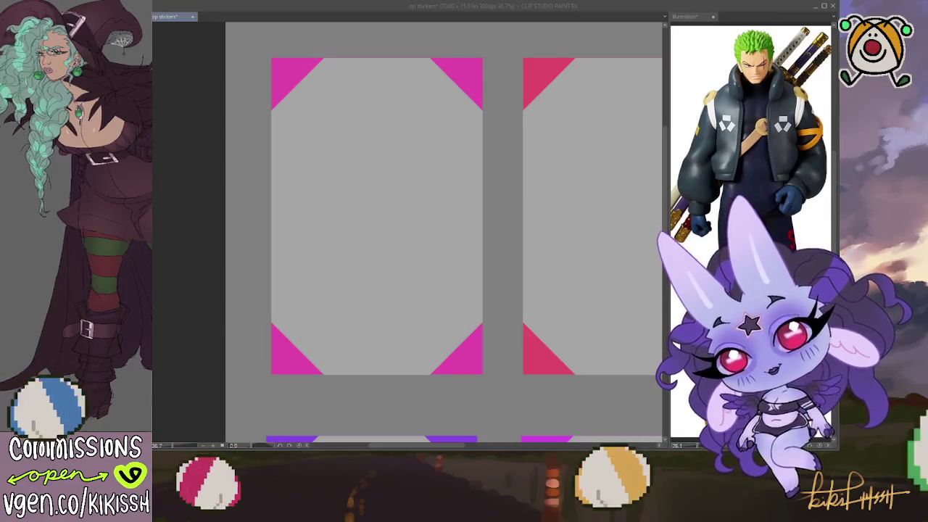
Sketch the head circle, neck and torso on the left sticker page.
click(497, 171)
mouse_move(393, 138)
mouse_down()
mouse_move(373, 165)
mouse_move(394, 116)
mouse_up()
key(ctrl+z)
drag(389, 81, 367, 83)
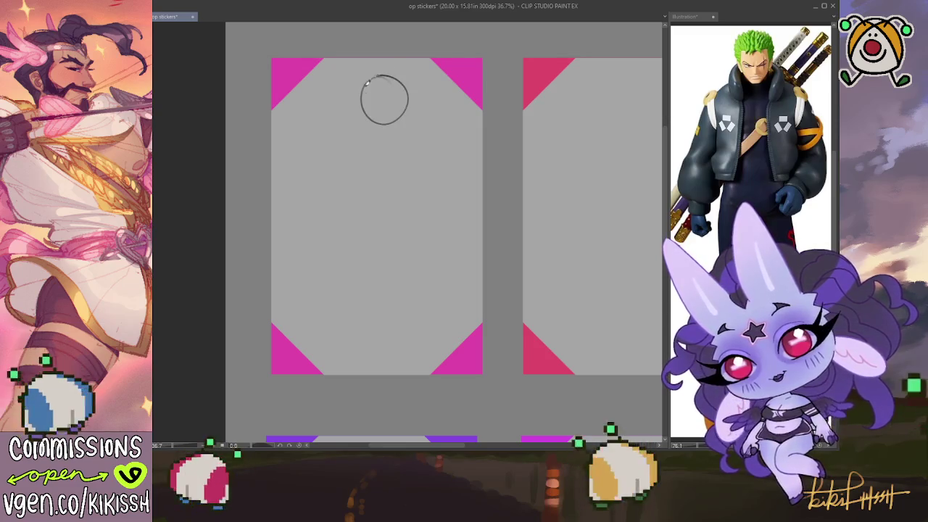
drag(371, 115, 370, 127)
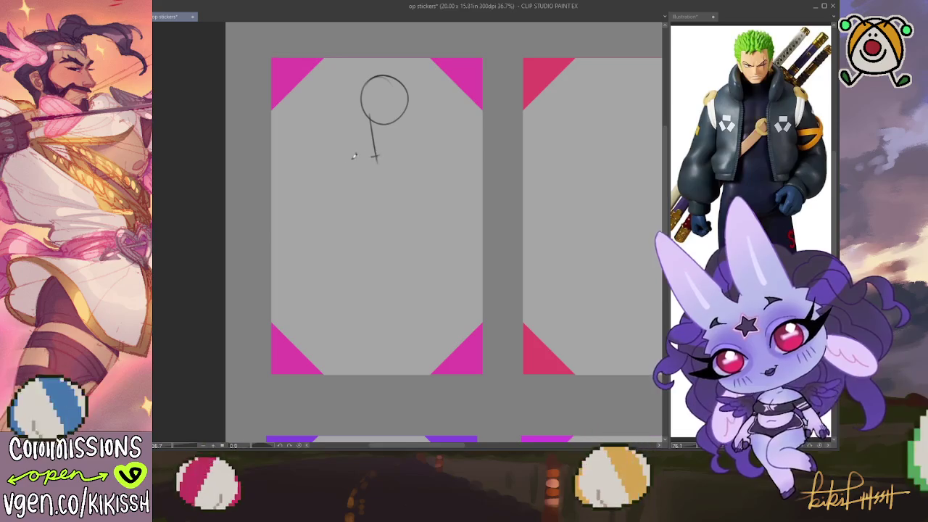
mouse_move(324, 162)
mouse_down()
mouse_move(359, 225)
mouse_move(406, 154)
mouse_move(425, 200)
mouse_move(418, 225)
mouse_up()
Rough in the hip arch, lower body outline and both leg lines.
mouse_move(363, 252)
mouse_down()
mouse_move(418, 251)
mouse_move(386, 301)
mouse_move(347, 304)
mouse_move(358, 336)
mouse_up()
mouse_move(375, 300)
mouse_down()
mouse_move(427, 298)
mouse_move(429, 335)
mouse_up()
mouse_move(353, 327)
mouse_down()
mouse_move(393, 356)
mouse_move(427, 326)
mouse_up()
drag(354, 330, 355, 373)
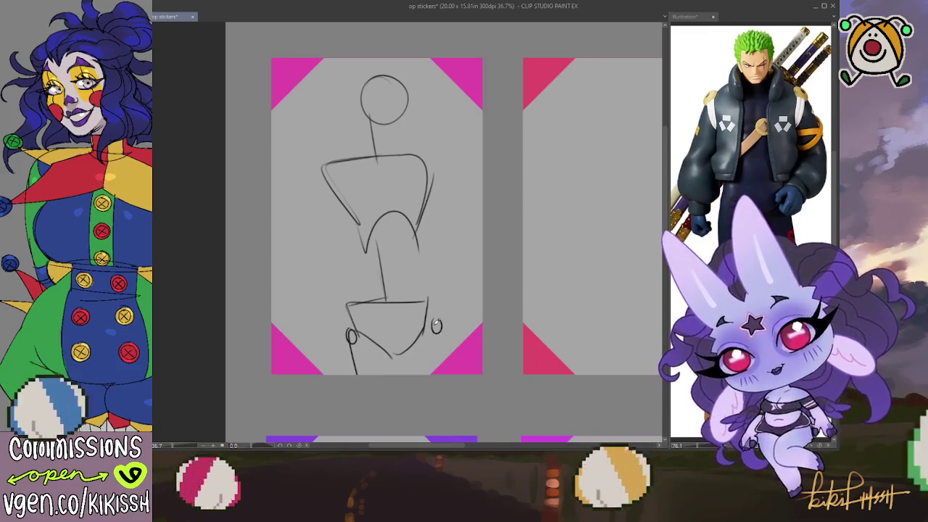
key(ctrl+z)
drag(428, 323, 430, 369)
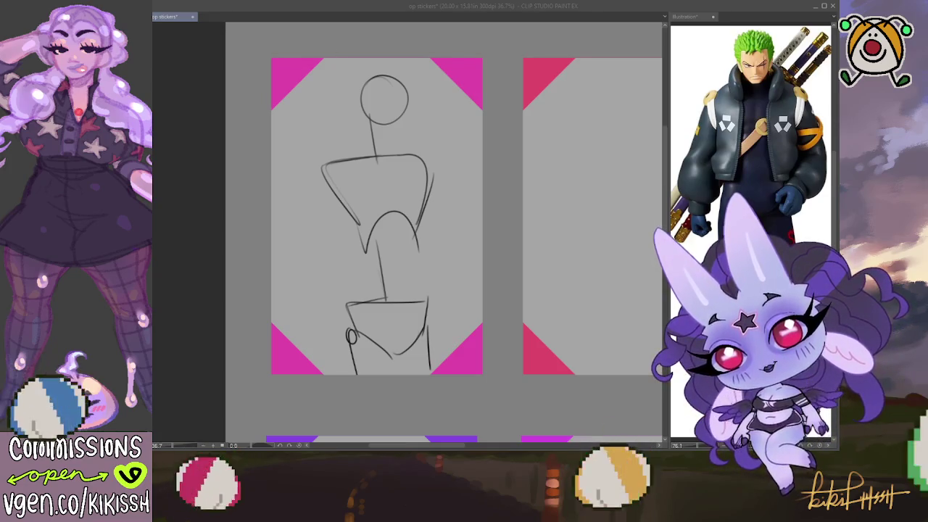
key(alt+Tab)
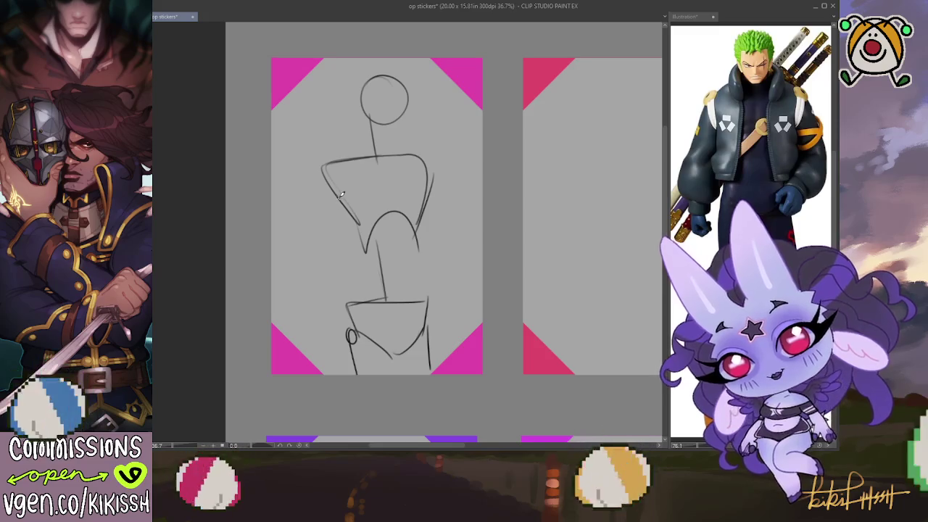
Sketch both arms, a shoulder joint loop and another hip-to-leg line.
drag(328, 171, 320, 229)
mouse_move(317, 271)
mouse_down()
mouse_move(320, 316)
mouse_move(326, 233)
mouse_move(335, 269)
mouse_move(329, 330)
mouse_up()
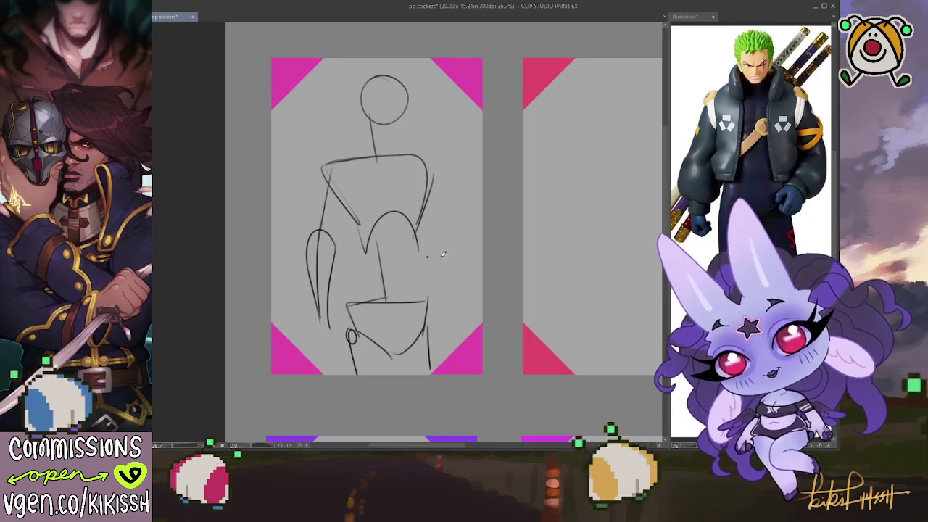
mouse_move(442, 273)
mouse_down()
mouse_move(458, 241)
mouse_move(458, 322)
mouse_up()
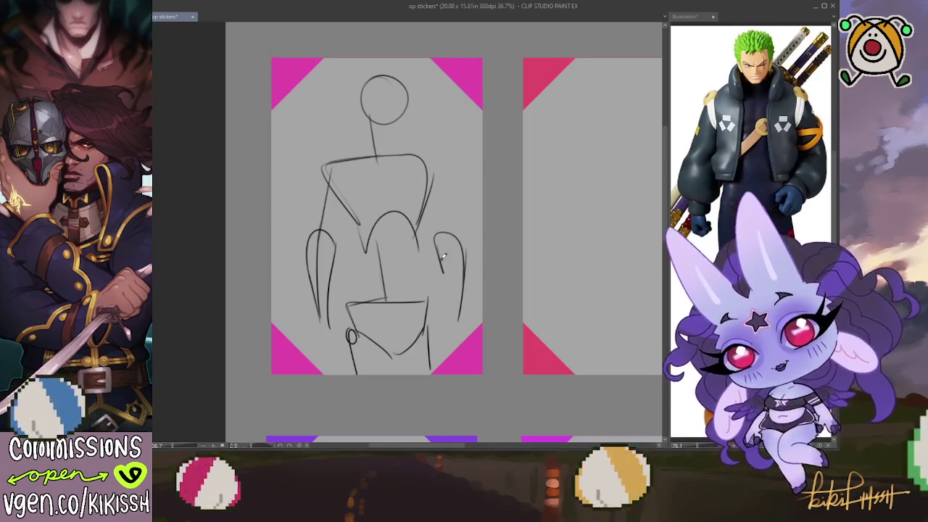
drag(441, 252, 456, 323)
drag(445, 224, 429, 149)
drag(331, 161, 334, 167)
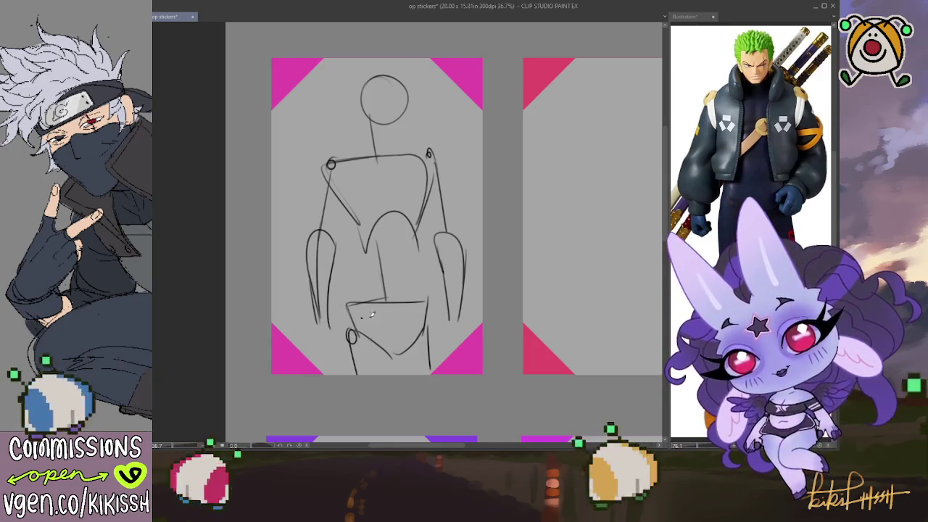
drag(345, 303, 344, 374)
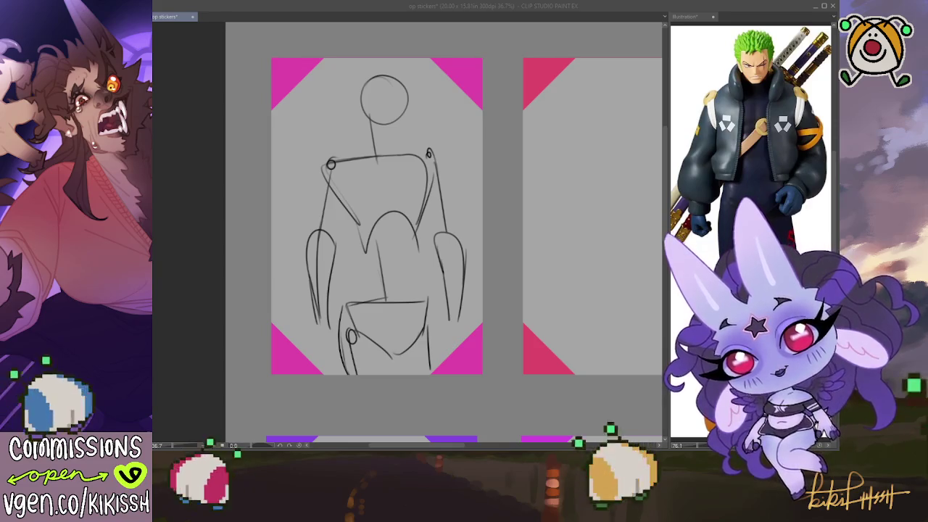
Delete the entire rough figure sketch from the sticker page.
click(514, 222)
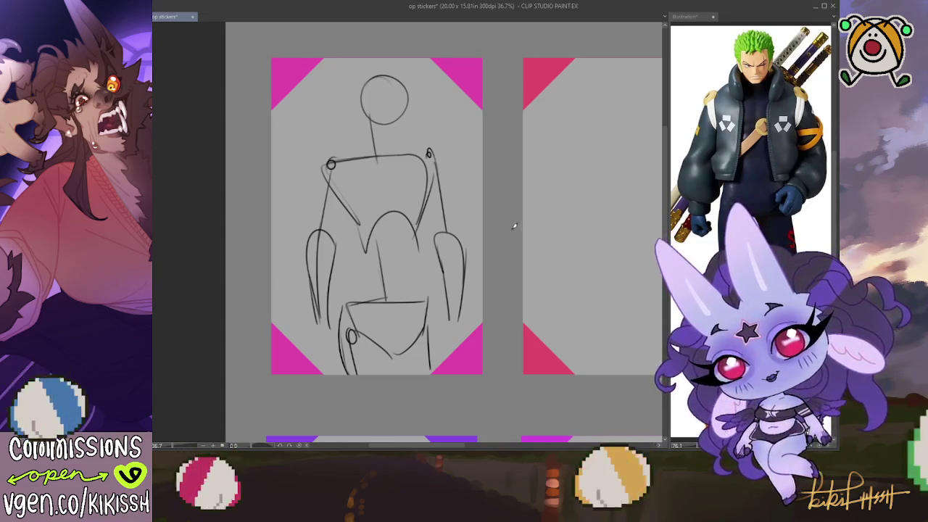
key(Delete)
drag(518, 252, 502, 236)
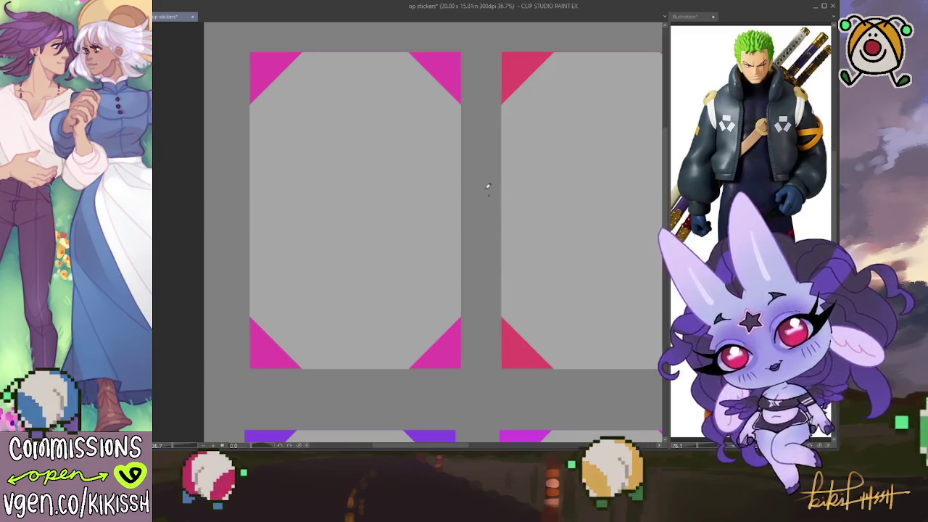
drag(355, 78, 357, 81)
key(ctrl+z)
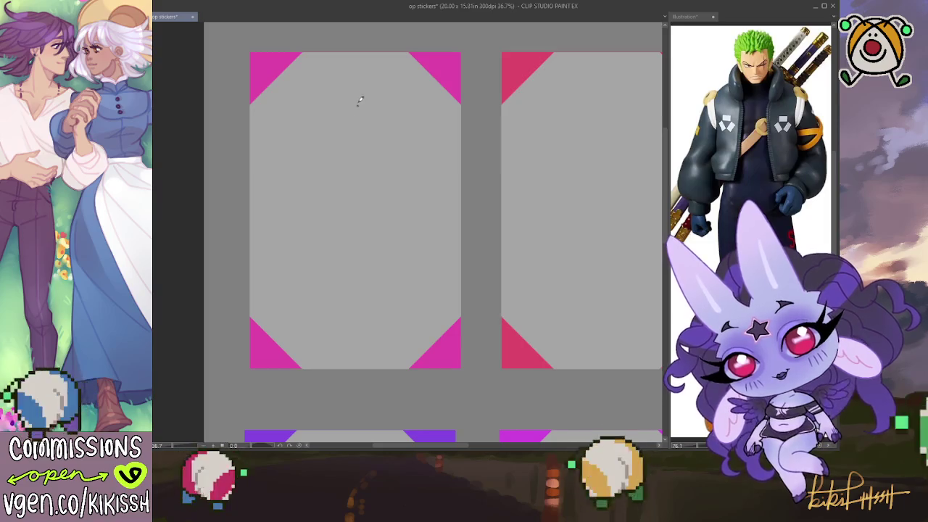
mouse_move(347, 73)
mouse_down()
mouse_move(359, 137)
mouse_move(354, 165)
mouse_move(300, 149)
mouse_move(334, 197)
mouse_move(406, 154)
mouse_move(370, 156)
mouse_up()
drag(298, 150, 332, 197)
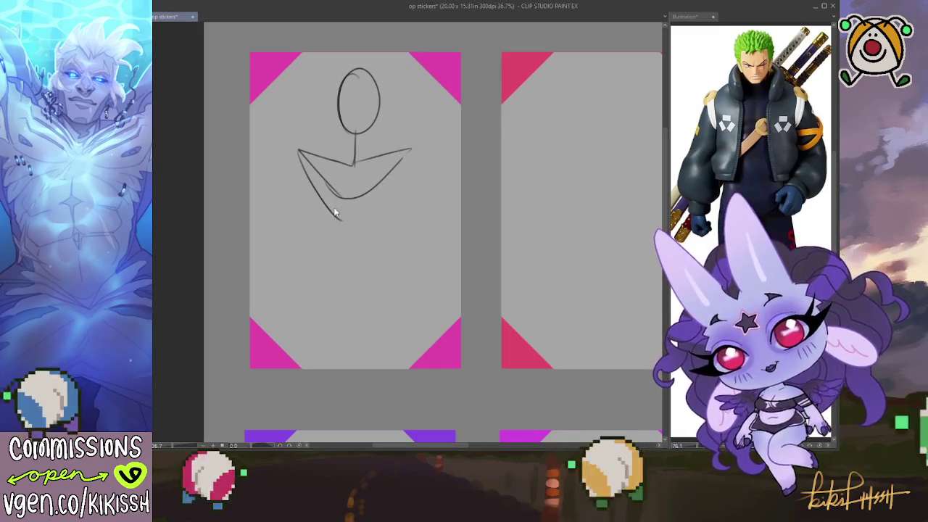
key(ctrl+z)
key(ctrl+z)
key(ctrl+z)
key(ctrl+z)
key(ctrl+z)
key(ctrl+z)
key(ctrl+z)
key(ctrl+z)
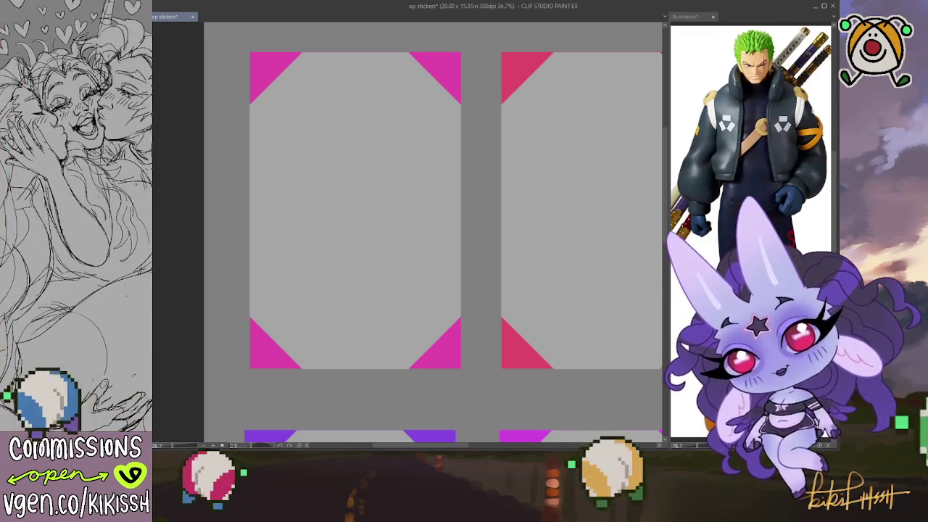
Paste and enlarge a new Zoro reference in Illustration, then begin a fresh head circle.
click(698, 17)
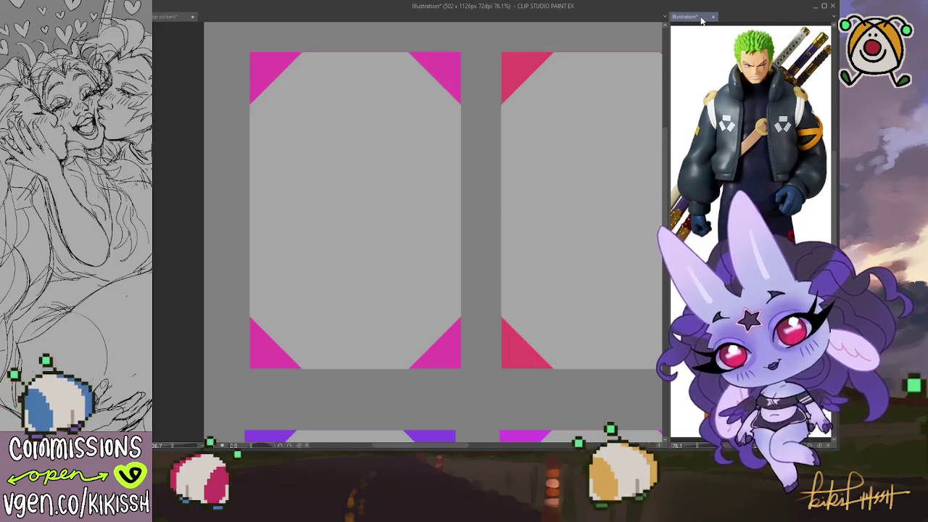
key(ctrl+v)
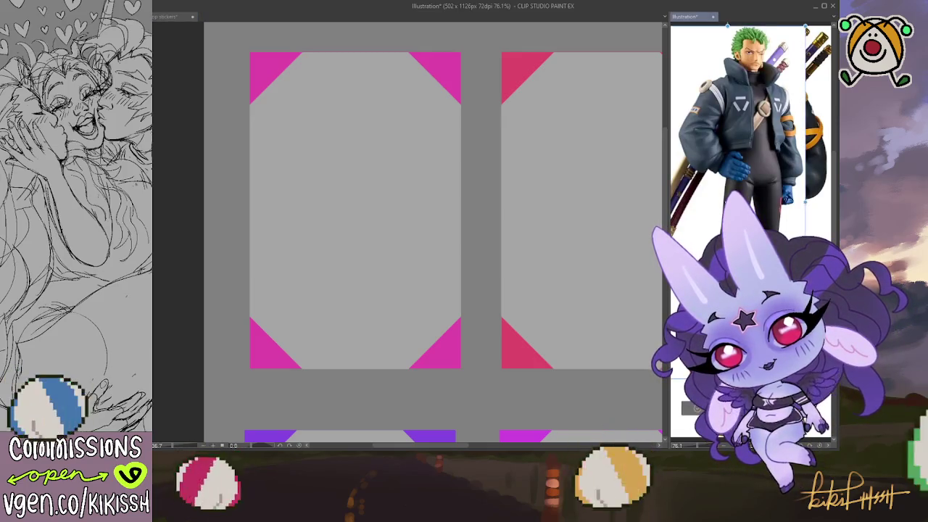
drag(805, 427, 835, 442)
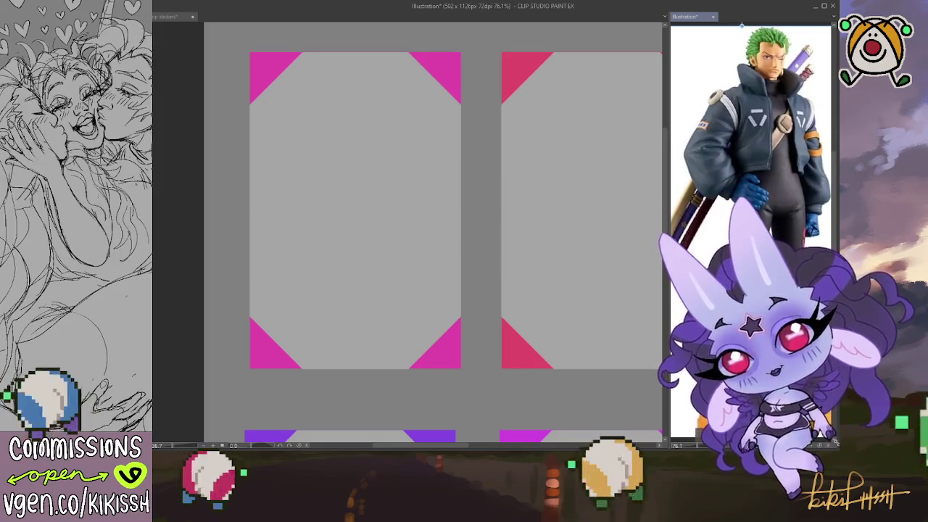
click(575, 316)
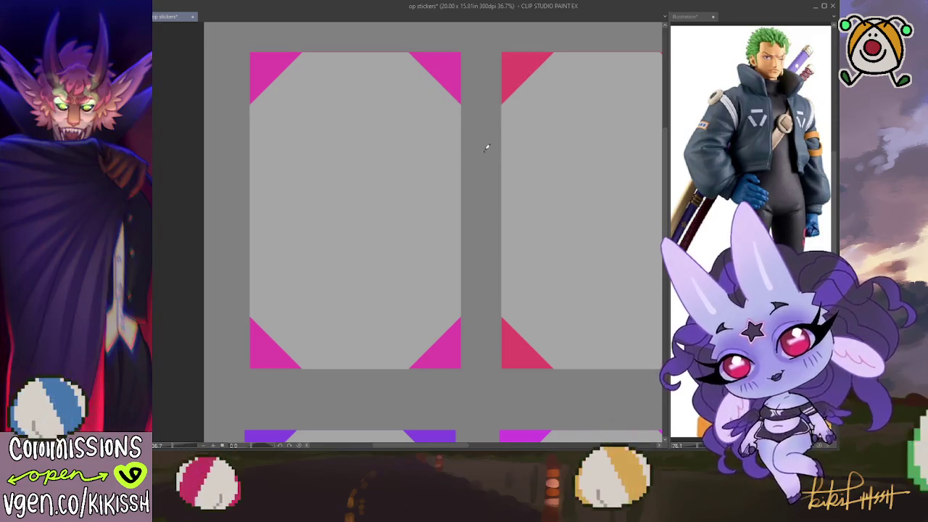
mouse_move(372, 66)
mouse_down()
mouse_move(360, 61)
mouse_move(382, 70)
mouse_move(345, 65)
mouse_up()
Close the head circle with a neck and draw the shoulder and right arm lines.
mouse_move(351, 108)
mouse_down()
mouse_move(352, 132)
mouse_move(291, 142)
mouse_move(324, 194)
mouse_up()
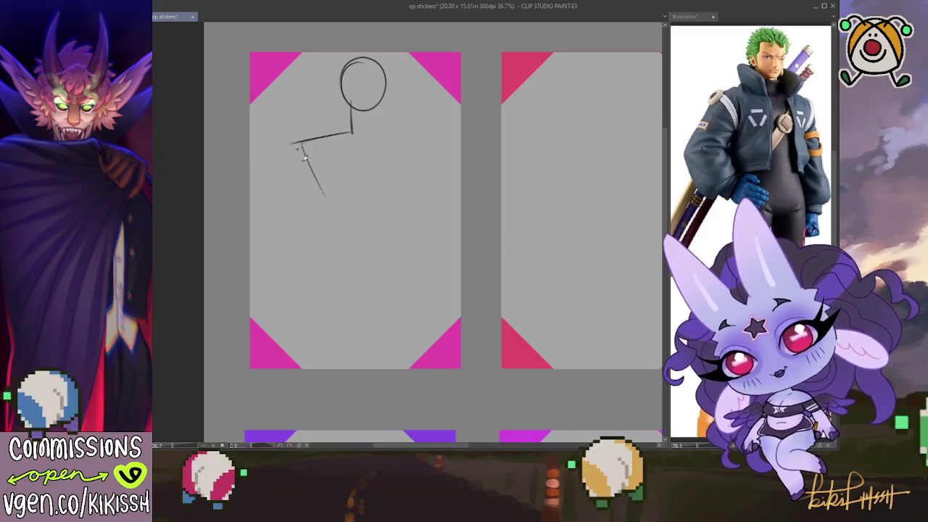
drag(294, 145, 324, 195)
mouse_move(362, 132)
mouse_down()
mouse_move(416, 142)
mouse_move(412, 161)
mouse_up()
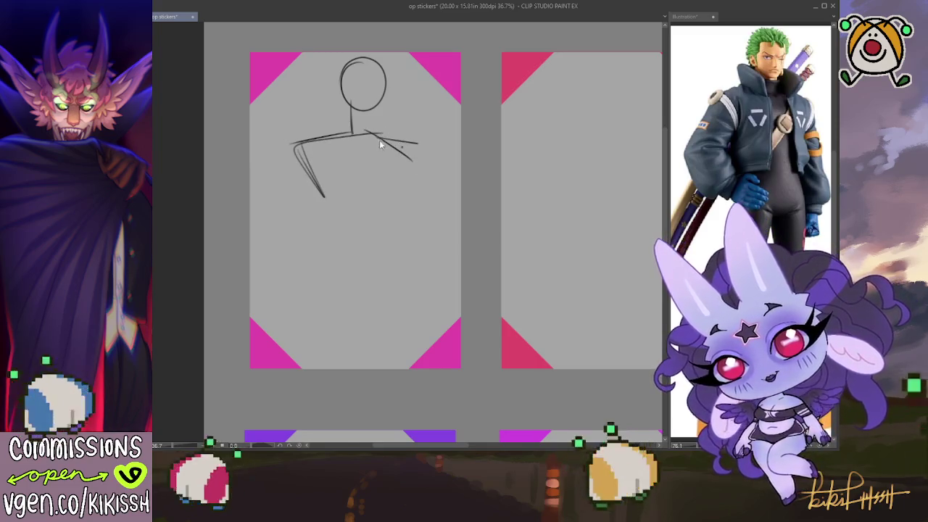
key(ctrl+z)
key(ctrl+z)
mouse_move(362, 133)
mouse_down()
mouse_move(406, 140)
mouse_move(392, 199)
mouse_up()
drag(402, 153, 374, 225)
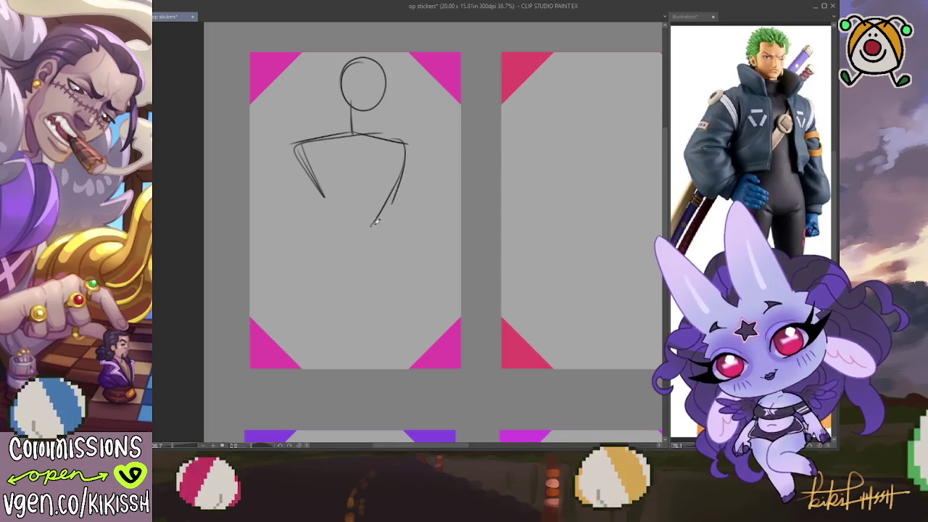
key(ctrl+z)
drag(403, 149, 389, 224)
Draw the left and right body sides, a longer left arm and left forearm.
mouse_move(319, 185)
mouse_down()
mouse_move(332, 212)
mouse_move(328, 355)
mouse_up()
key(ctrl+z)
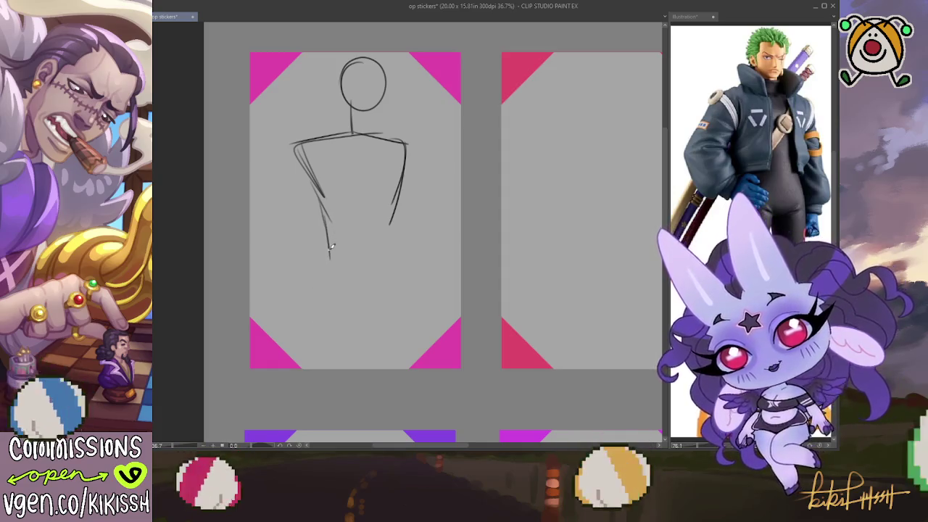
drag(327, 245, 331, 366)
mouse_move(401, 213)
mouse_down()
mouse_move(397, 259)
mouse_move(413, 344)
mouse_up()
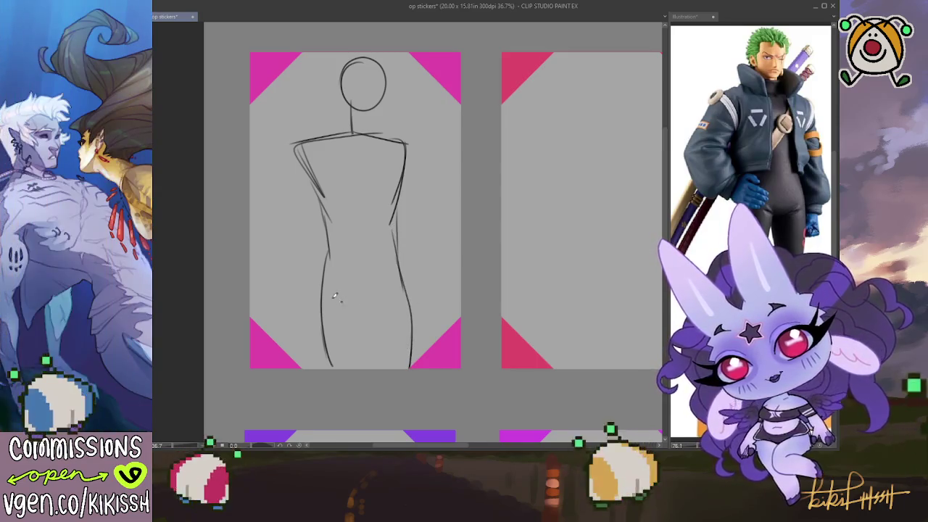
drag(323, 288, 330, 354)
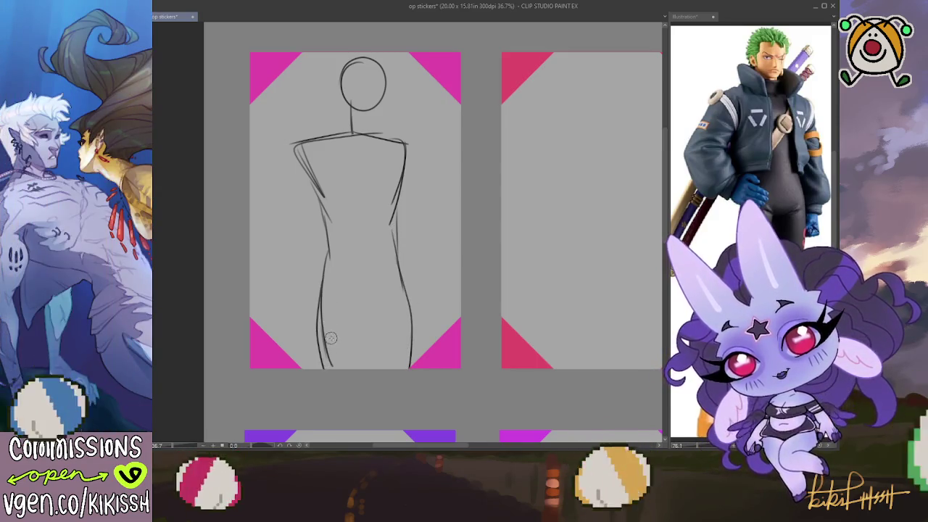
key(ctrl+z)
key(ctrl+z)
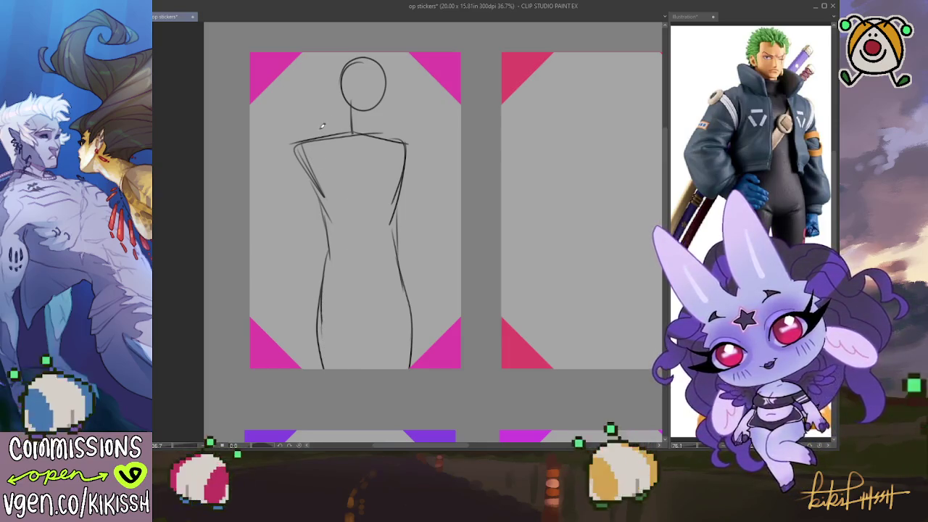
mouse_move(295, 168)
mouse_down()
mouse_move(268, 234)
mouse_move(296, 294)
mouse_up()
mouse_move(278, 206)
mouse_down()
mouse_move(272, 267)
mouse_move(298, 304)
mouse_up()
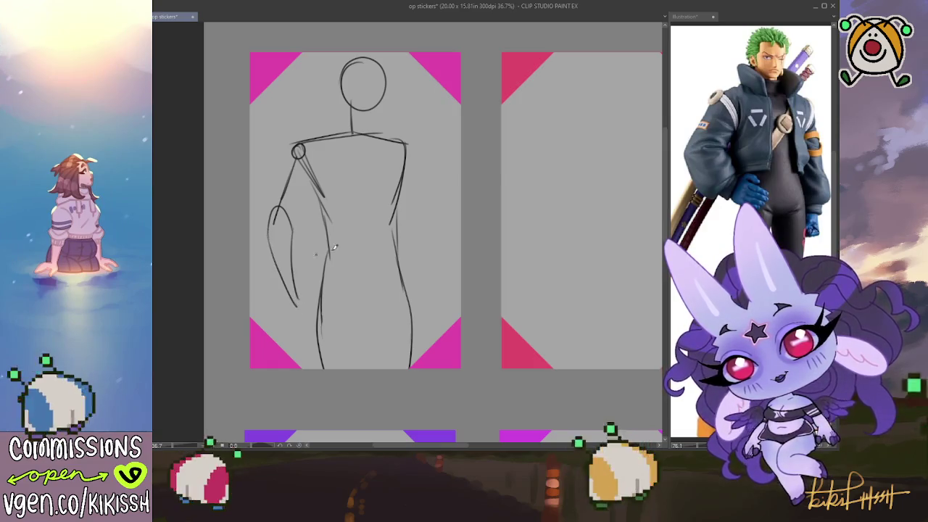
Outline the right arm with inner lines and a right shoulder joint circle.
drag(416, 215, 439, 286)
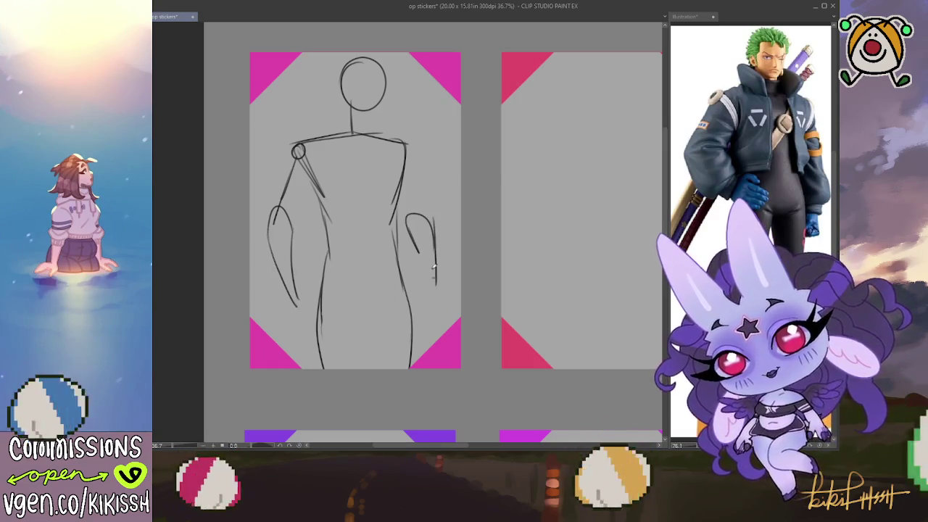
key(ctrl+z)
key(ctrl+z)
mouse_move(408, 215)
mouse_down()
mouse_move(419, 253)
mouse_move(439, 250)
mouse_move(436, 274)
mouse_up()
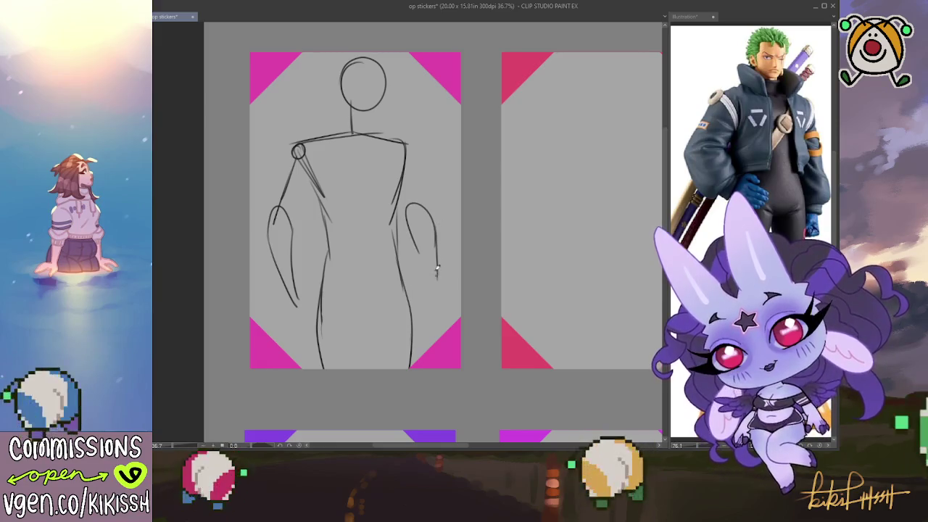
drag(422, 211, 414, 181)
mouse_move(411, 143)
mouse_down()
mouse_move(416, 181)
mouse_move(407, 136)
mouse_up()
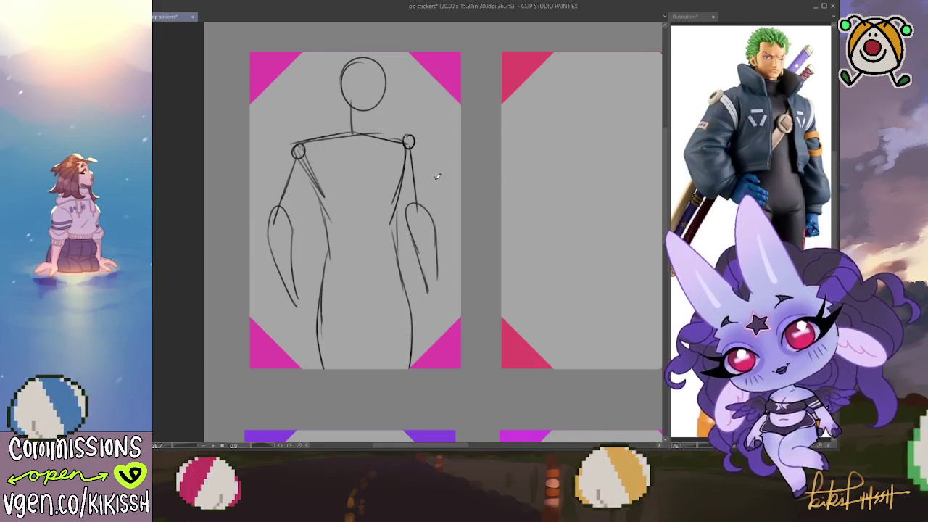
key(Delete)
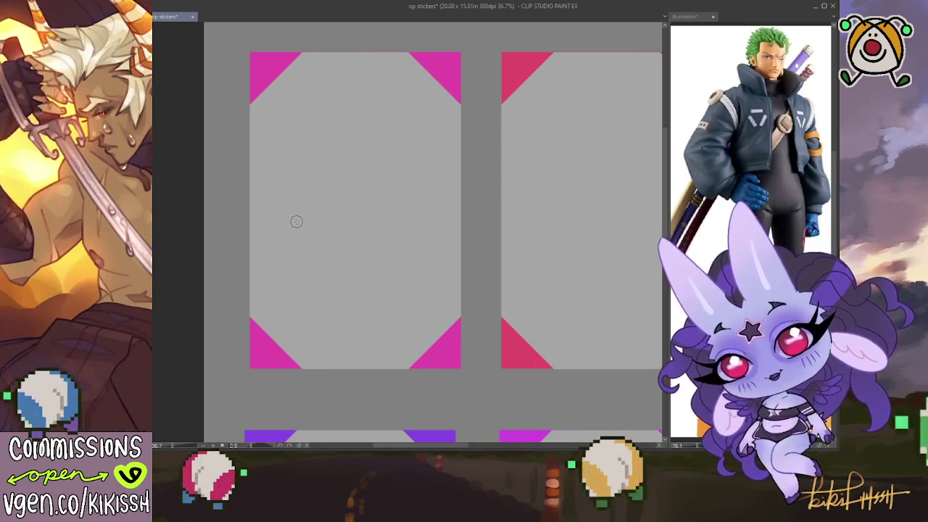
key(ctrl+z)
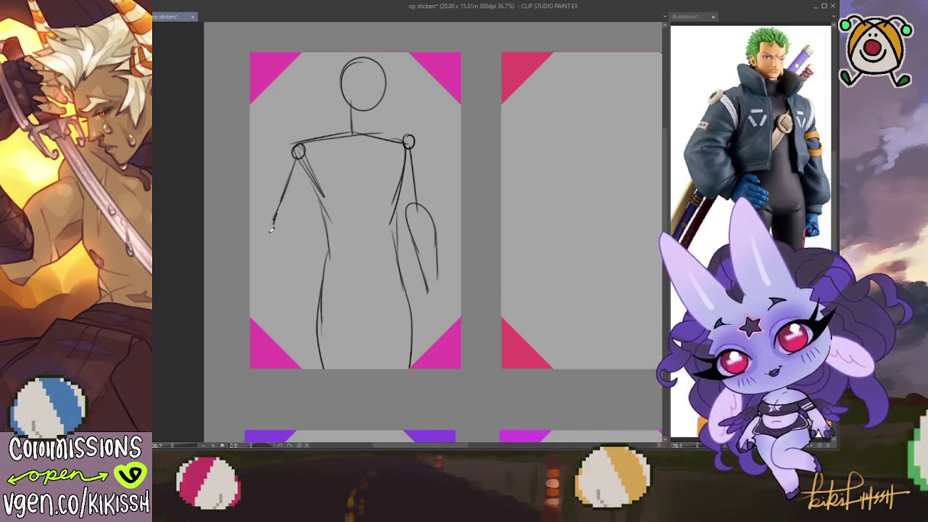
Sketch the hand resting on the hip and strengthen the lower body line.
drag(272, 221, 323, 288)
key(ctrl+z)
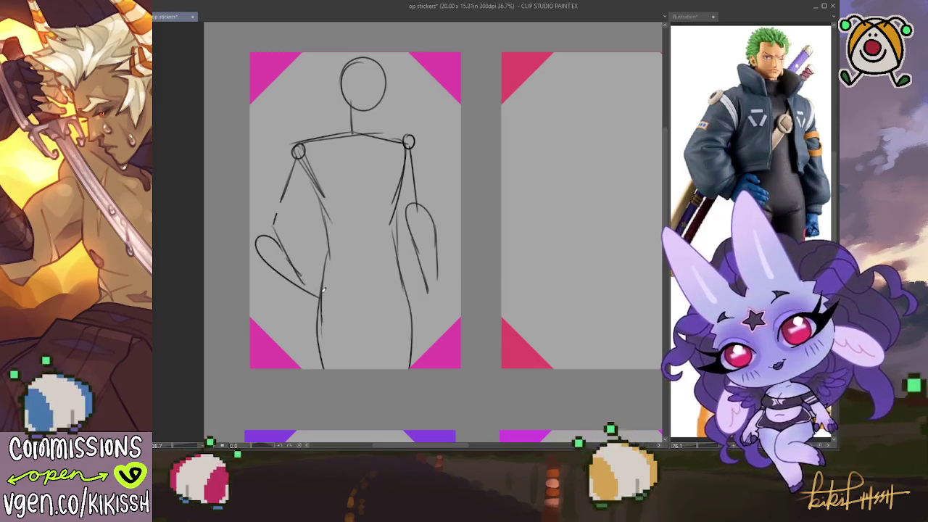
key(ctrl+z)
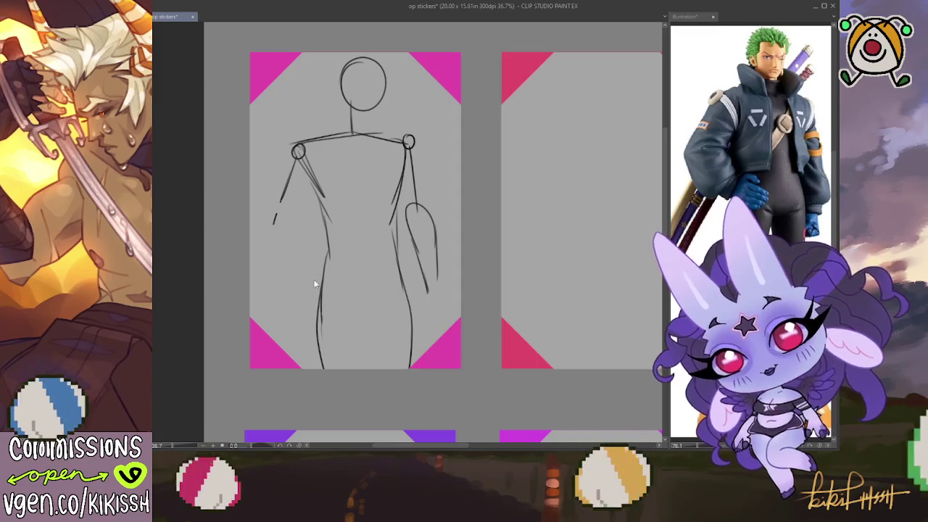
drag(275, 239, 314, 289)
key(ctrl+z)
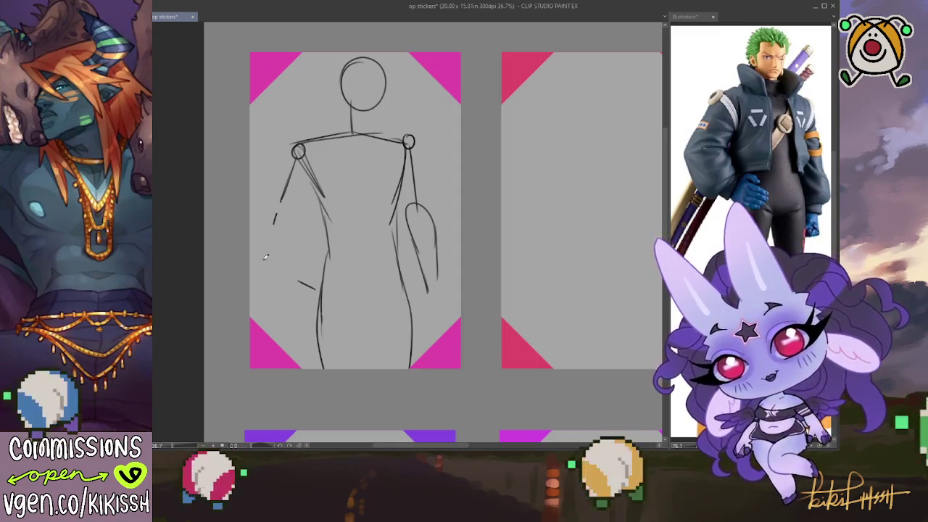
mouse_move(277, 229)
mouse_down()
mouse_move(307, 270)
mouse_move(324, 274)
mouse_move(323, 258)
mouse_up()
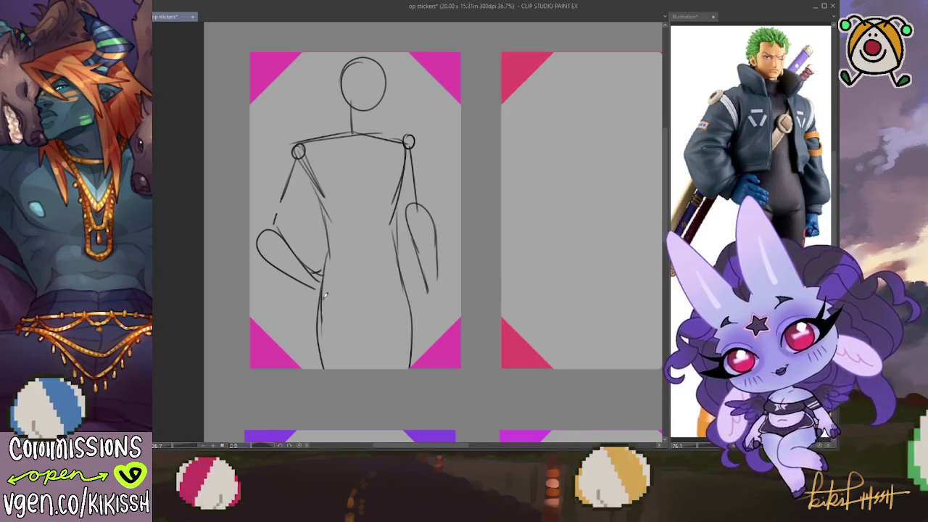
mouse_move(324, 293)
mouse_down()
mouse_move(320, 362)
mouse_move(363, 355)
mouse_up()
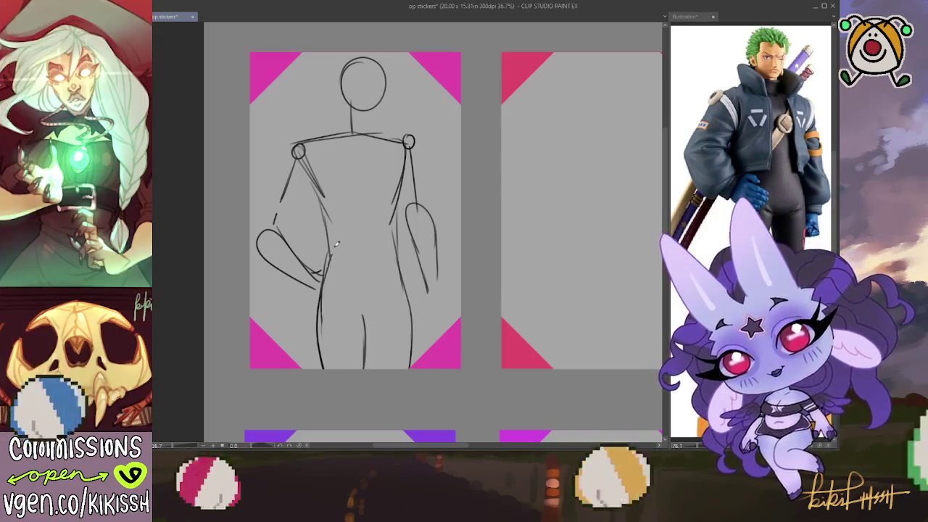
Redraw the torso's left side and both upper arms below the shoulders.
mouse_move(336, 246)
mouse_down()
mouse_move(333, 213)
mouse_move(297, 156)
mouse_up()
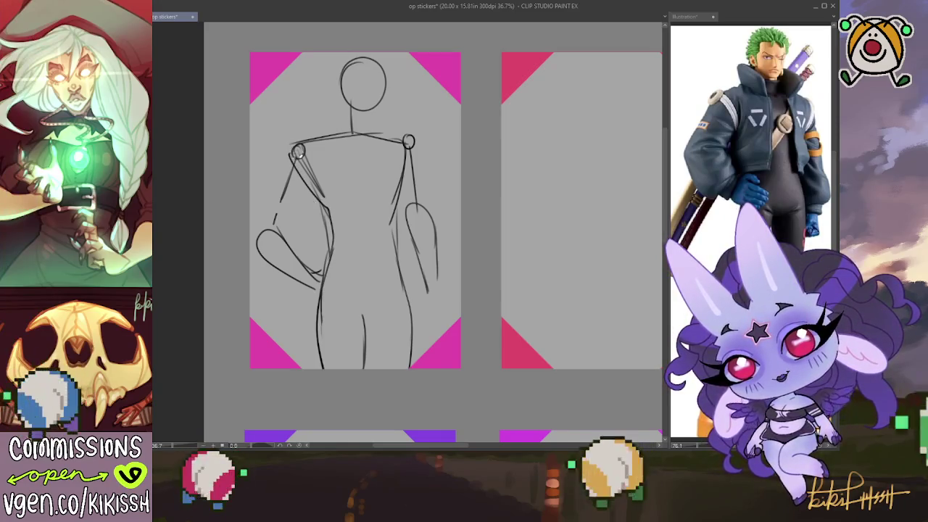
key(ctrl+z)
mouse_move(332, 210)
mouse_down()
mouse_move(303, 159)
mouse_move(317, 210)
mouse_up()
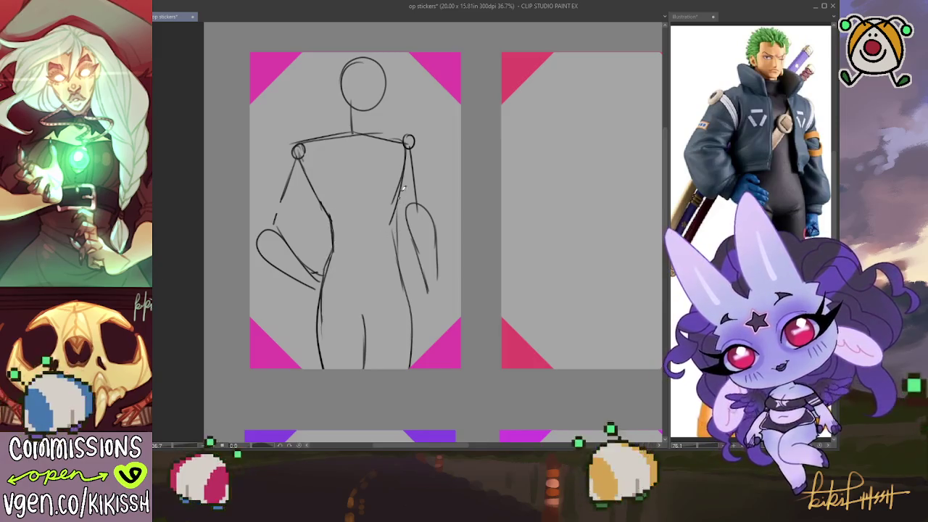
drag(404, 152, 397, 204)
key(ctrl+z)
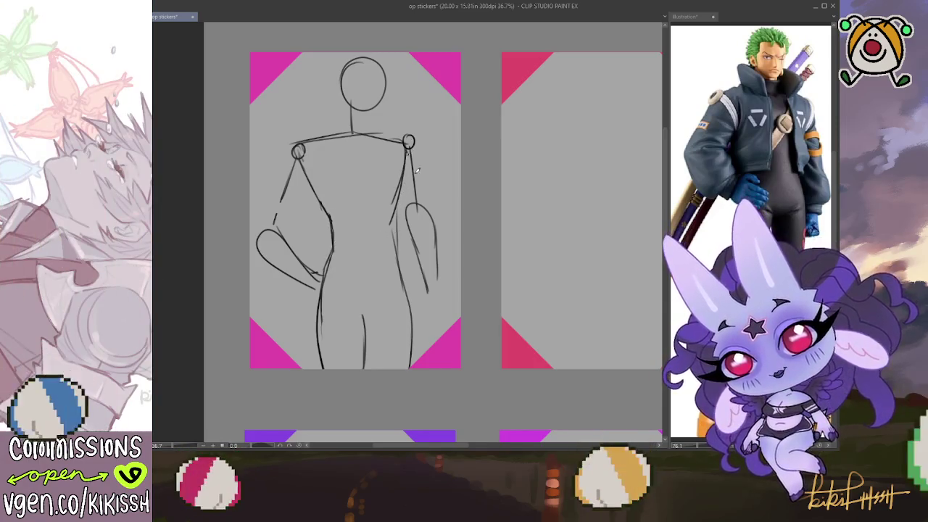
drag(407, 153, 401, 200)
Retry the right upper-arm line several times and erase stray right-arm strokes.
key(ctrl+z)
drag(408, 145, 403, 201)
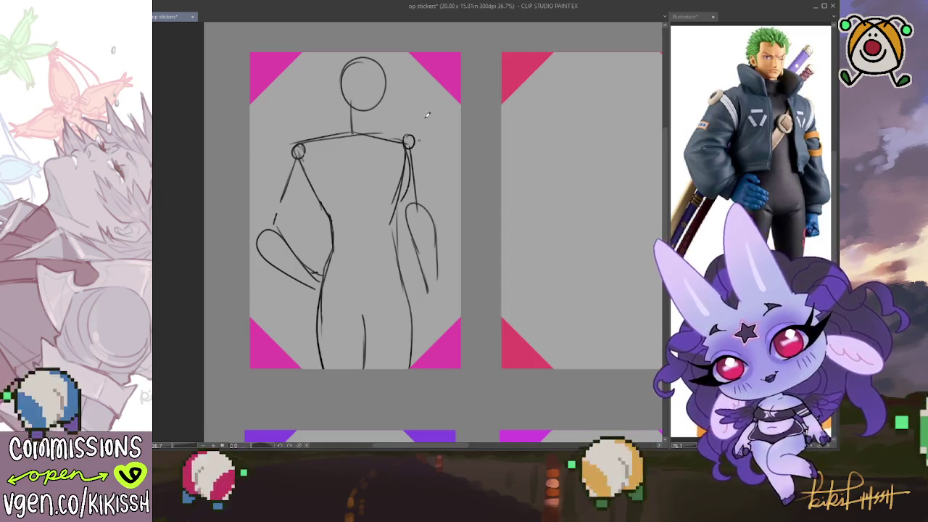
key(ctrl+z)
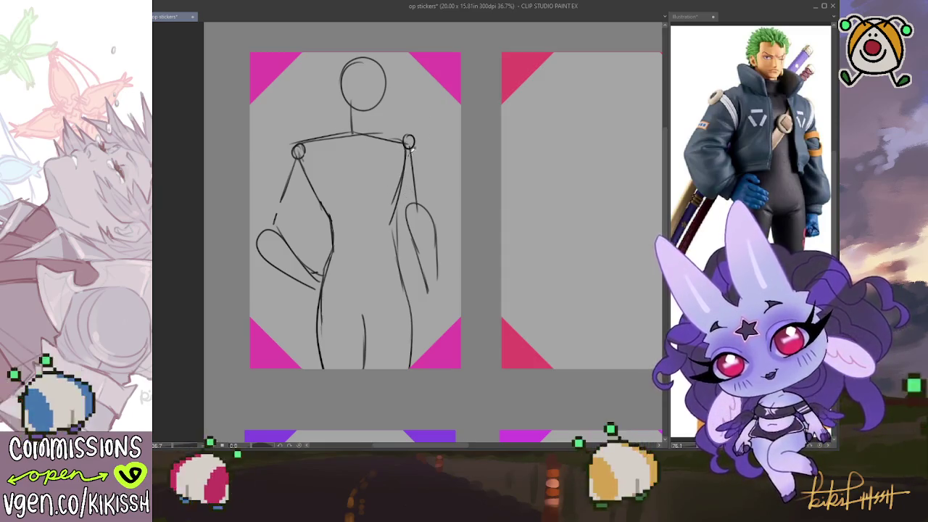
drag(407, 157, 403, 206)
key(ctrl+z)
drag(409, 143, 404, 195)
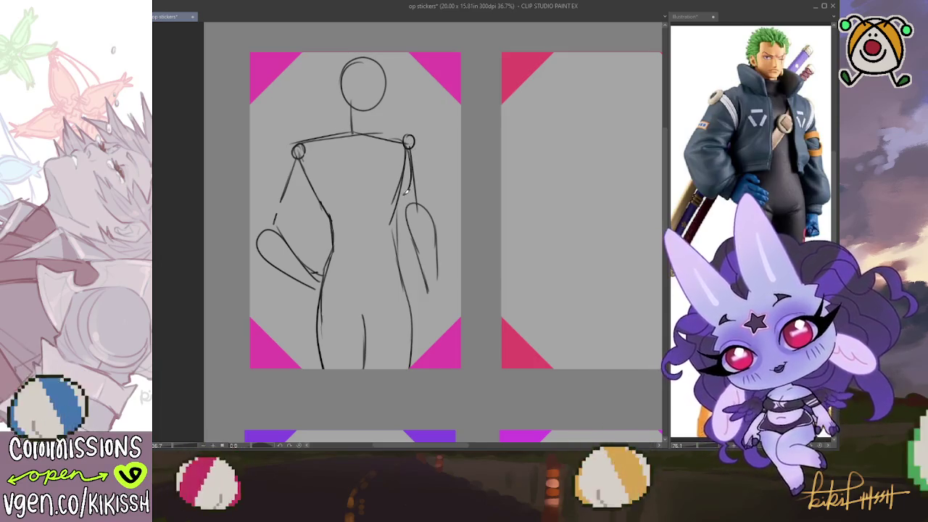
key(ctrl+z)
drag(408, 147, 403, 197)
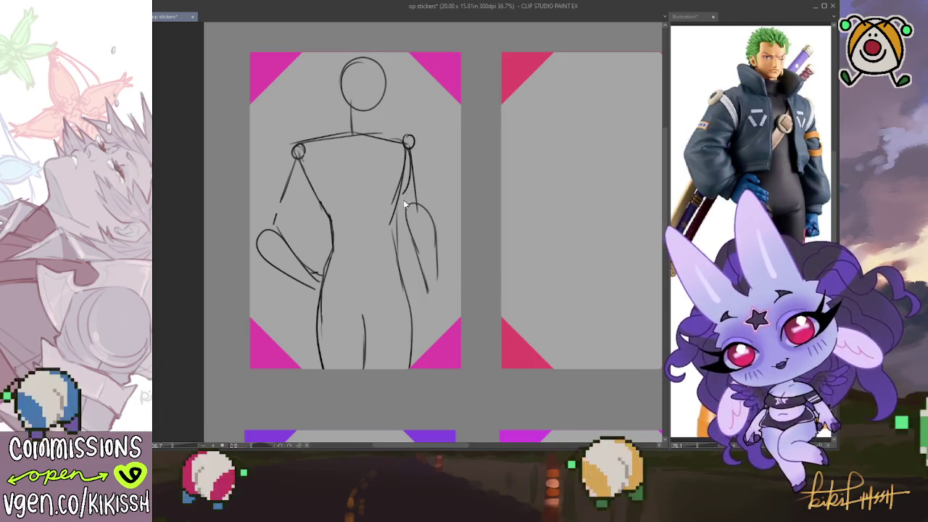
key(ctrl+z)
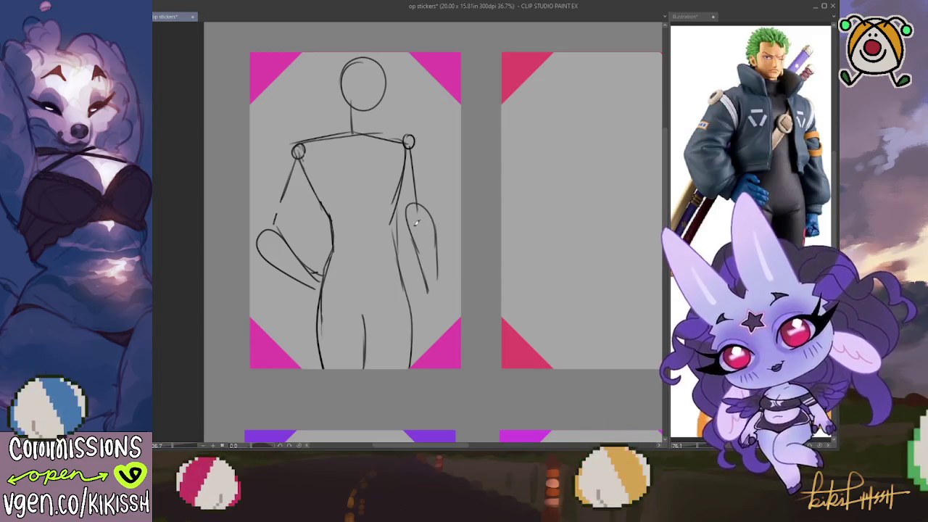
drag(416, 235, 423, 240)
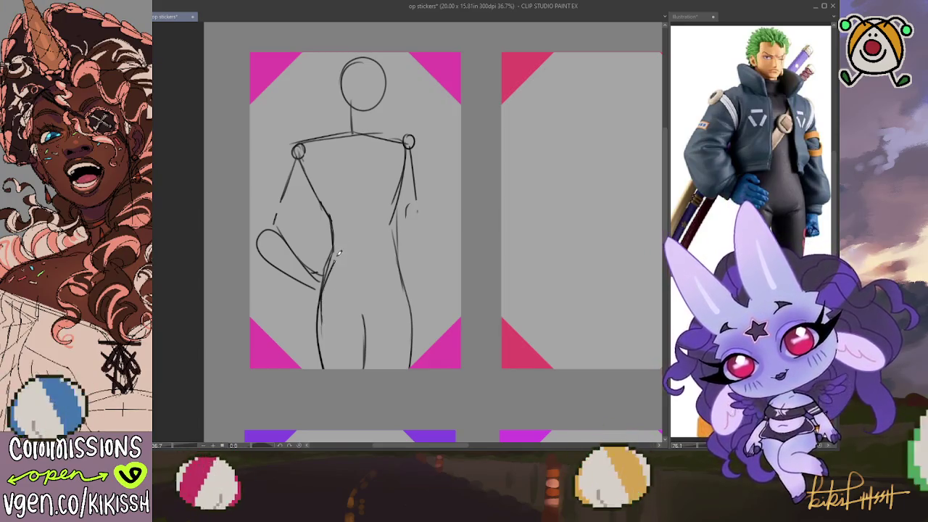
Retrace the torso to the shoulder, erase overlaps and sketch the left leg outlines.
drag(338, 231, 300, 154)
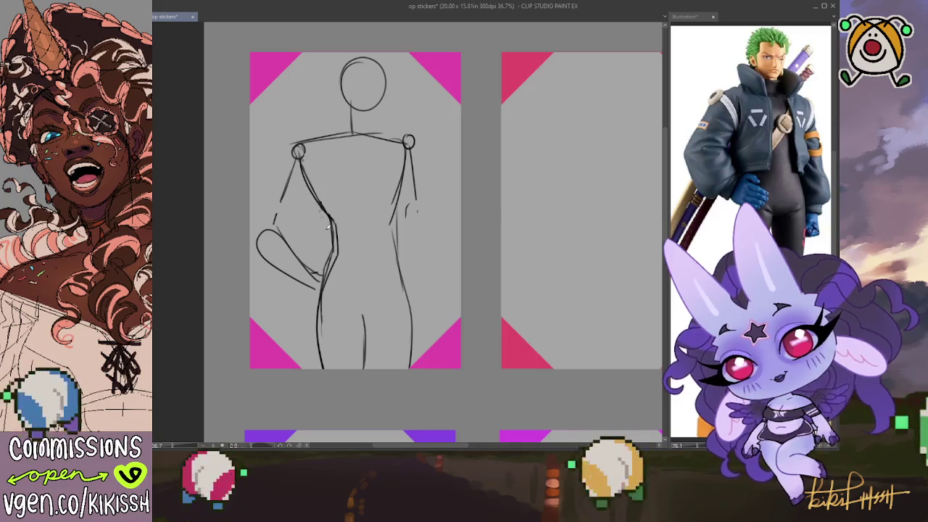
drag(330, 232, 321, 356)
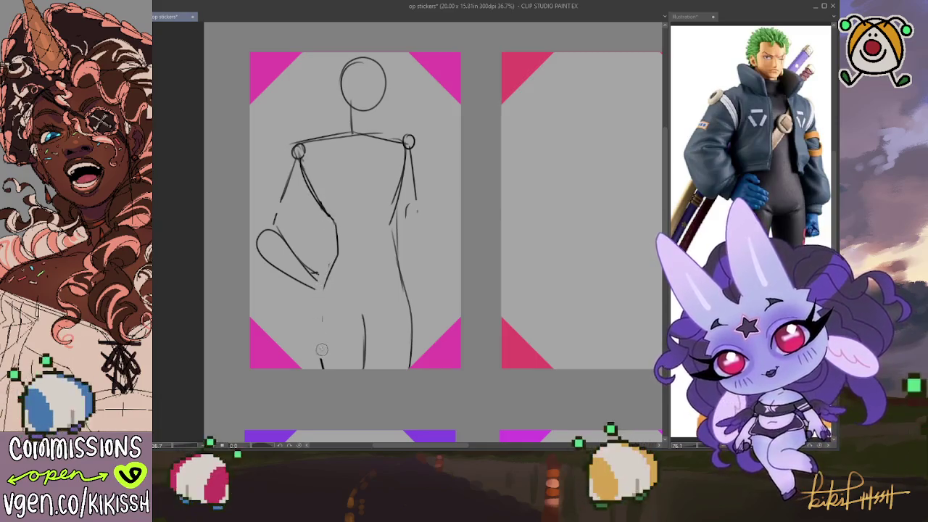
drag(330, 275, 321, 358)
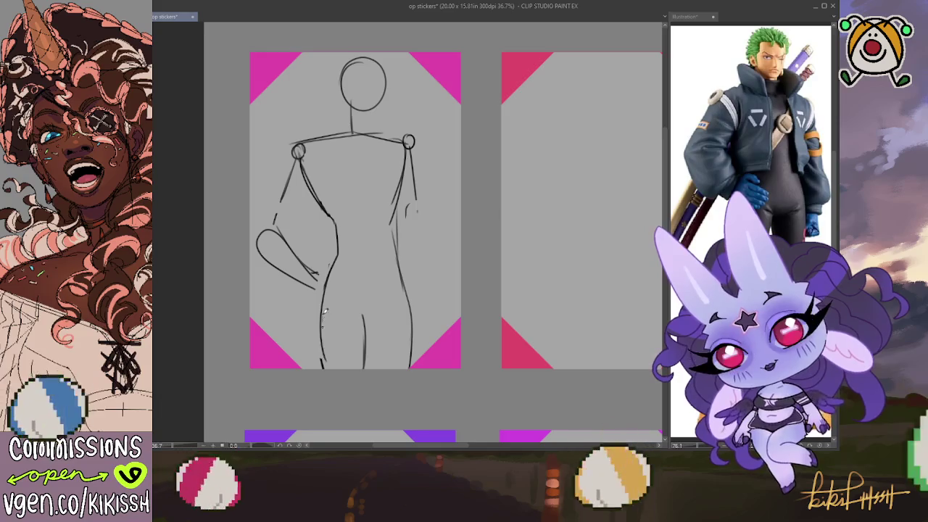
key(ctrl+z)
drag(330, 279, 321, 365)
drag(331, 318, 325, 354)
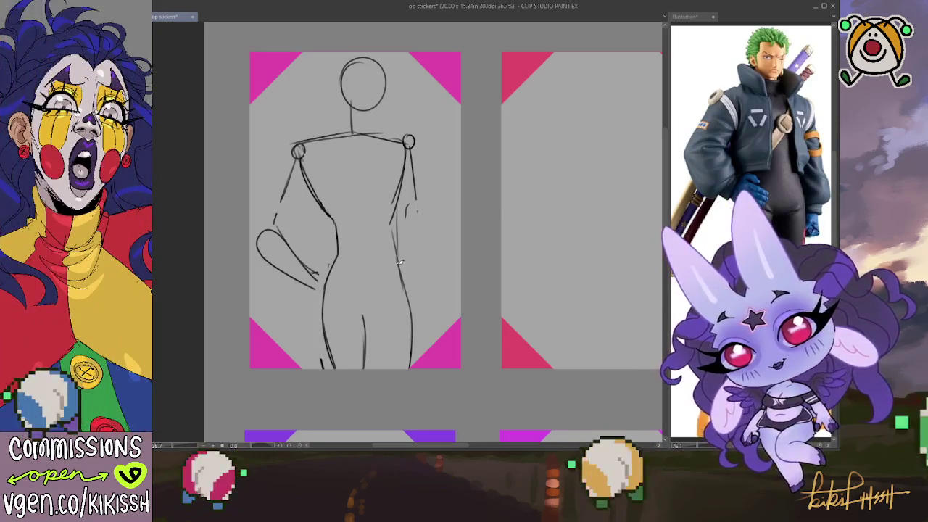
Add the right leg, lower left leg, a hip diagonal and the right torso side.
drag(397, 260, 404, 362)
key(ctrl+z)
key(ctrl+z)
key(ctrl+z)
drag(323, 308, 319, 367)
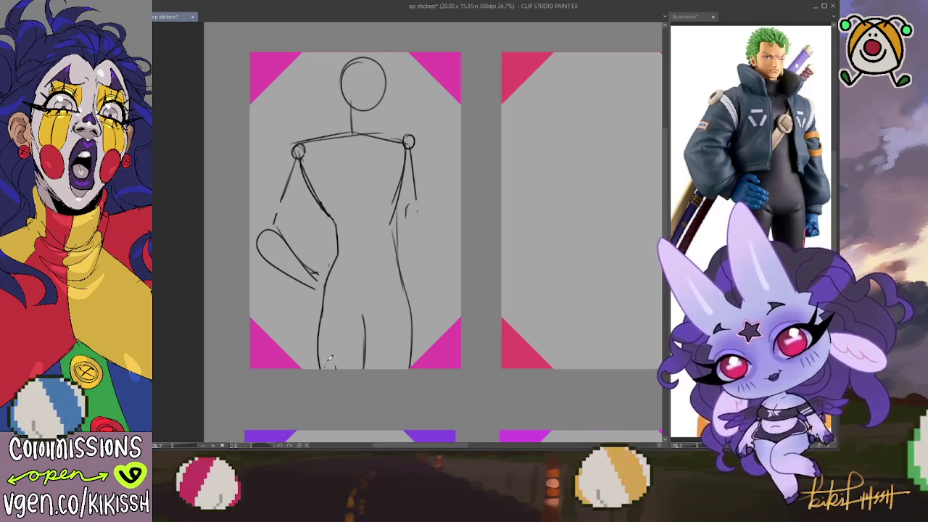
mouse_move(341, 253)
mouse_down()
mouse_move(366, 286)
mouse_move(381, 288)
mouse_up()
drag(390, 257, 398, 217)
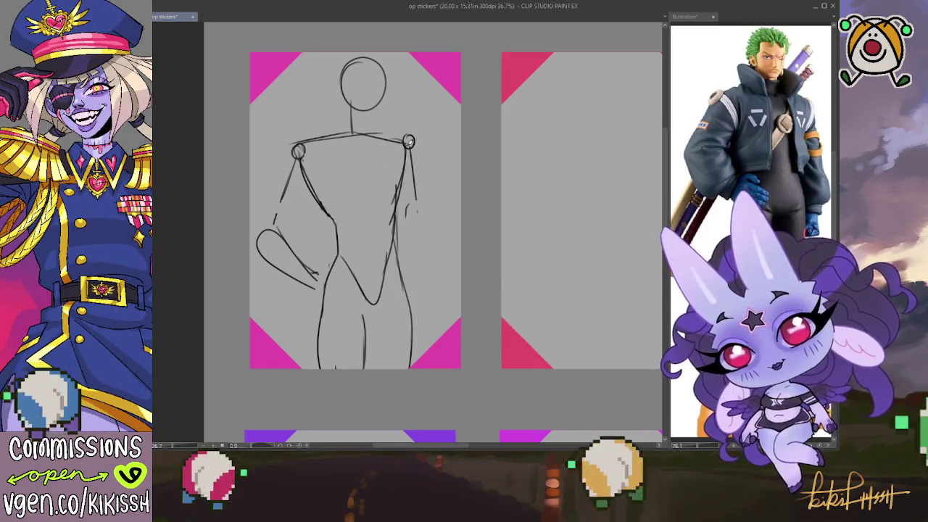
drag(410, 144, 399, 194)
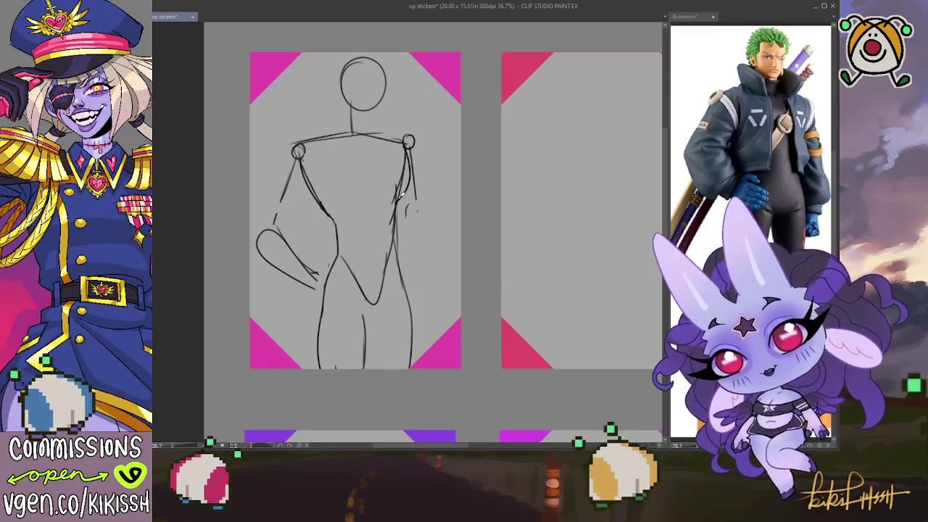
Draw a torso centre line, a horizontal chest line and the contour below the armpit.
drag(366, 153, 368, 204)
key(ctrl+z)
mouse_move(366, 148)
mouse_down()
mouse_move(371, 188)
mouse_move(394, 197)
mouse_up()
key(ctrl+z)
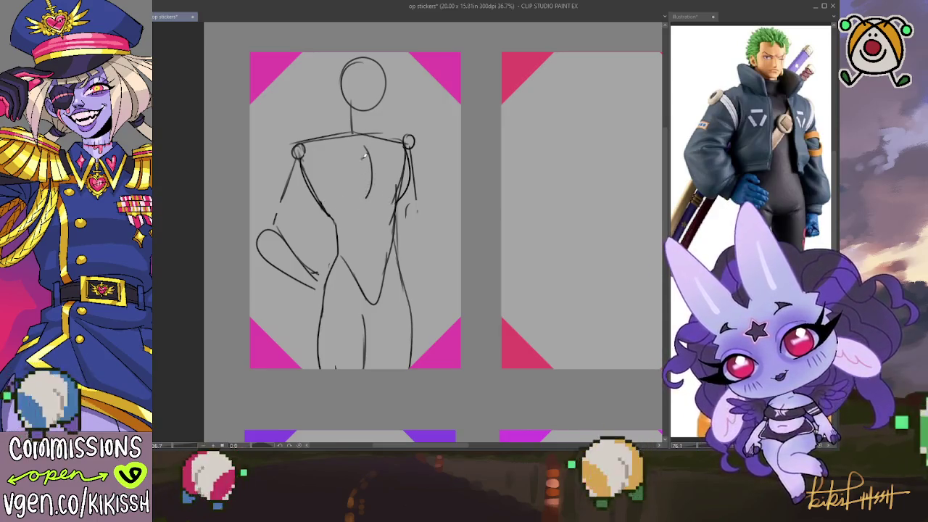
key(ctrl+z)
mouse_move(364, 150)
mouse_down()
mouse_move(366, 194)
mouse_move(397, 191)
mouse_up()
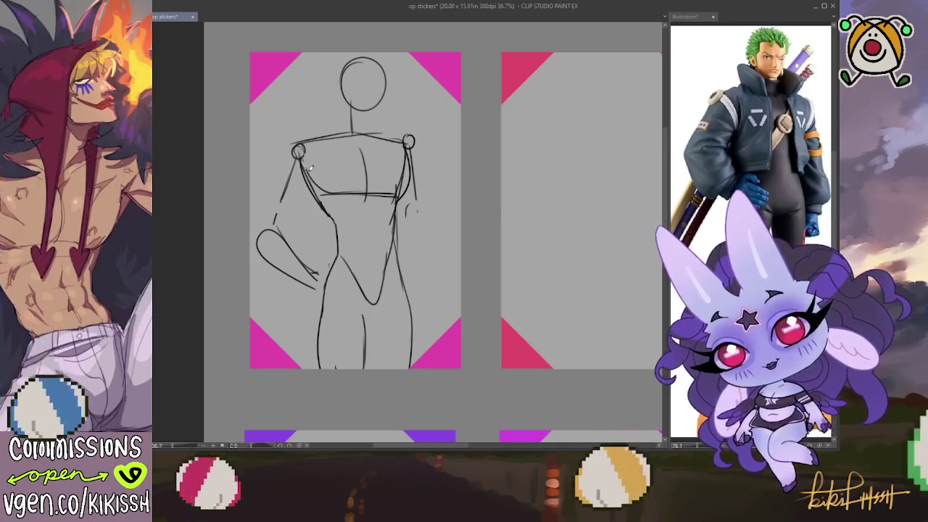
key(ctrl+z)
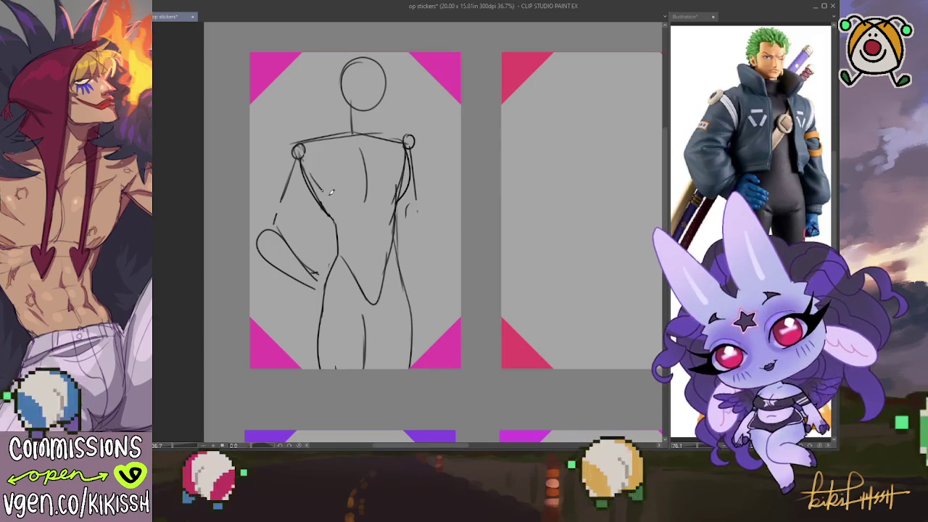
drag(326, 194, 397, 193)
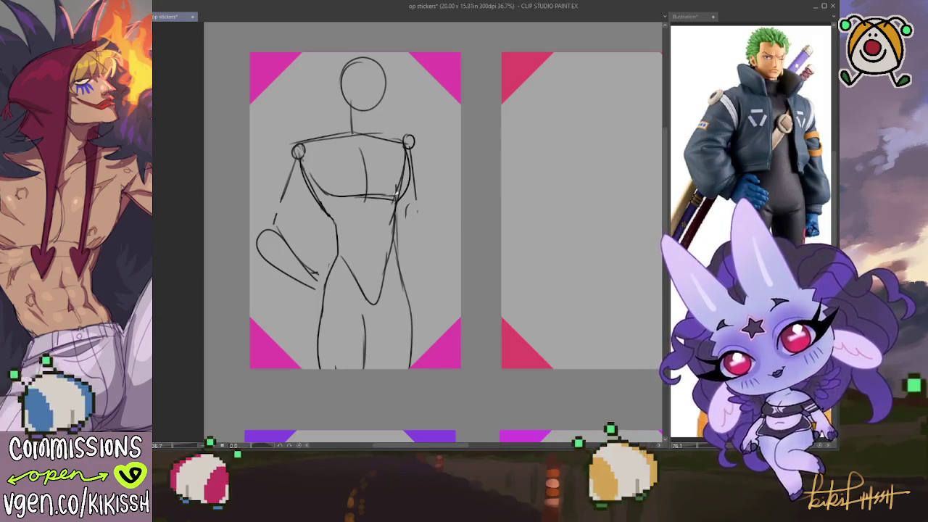
mouse_move(306, 167)
mouse_down()
mouse_move(335, 197)
mouse_move(350, 192)
mouse_up()
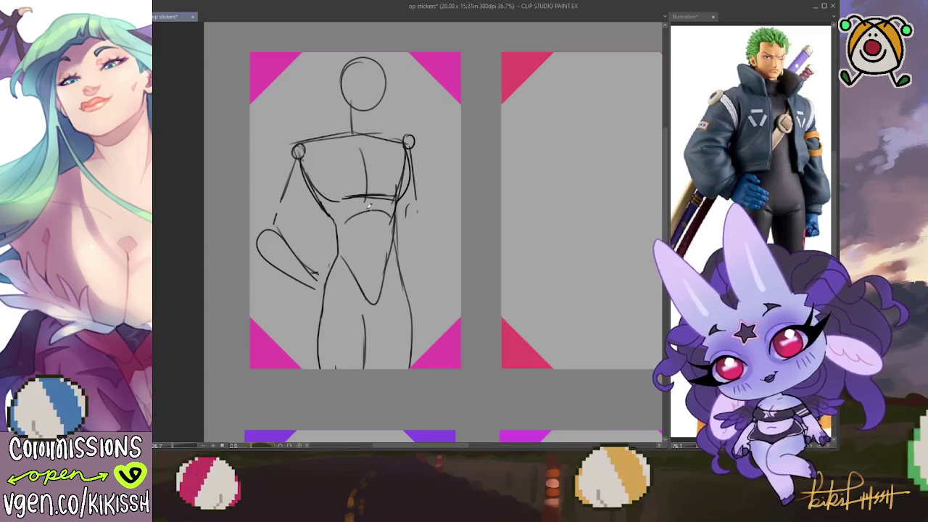
Erase the looped arm and redraw it from shoulder to hand at the hip.
mouse_move(270, 232)
mouse_down()
mouse_move(281, 243)
mouse_move(270, 234)
mouse_up()
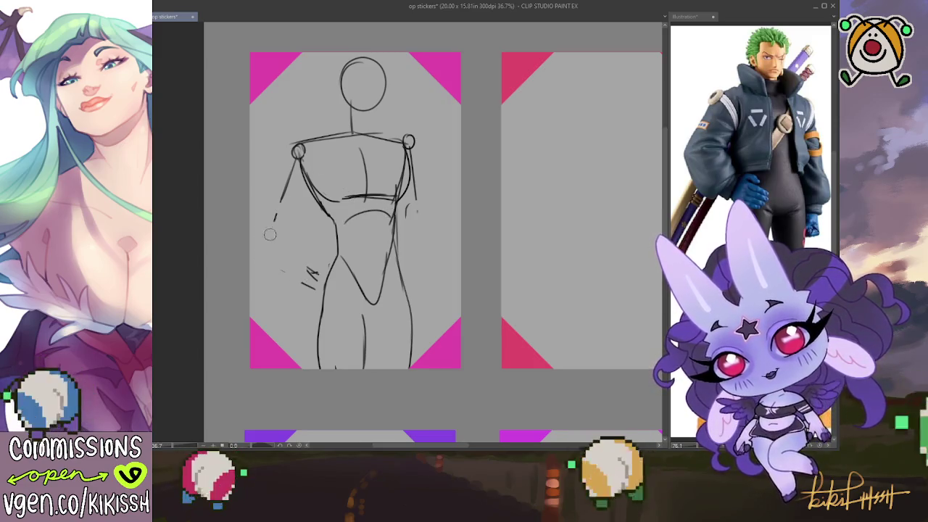
drag(316, 277, 260, 214)
drag(297, 158, 262, 216)
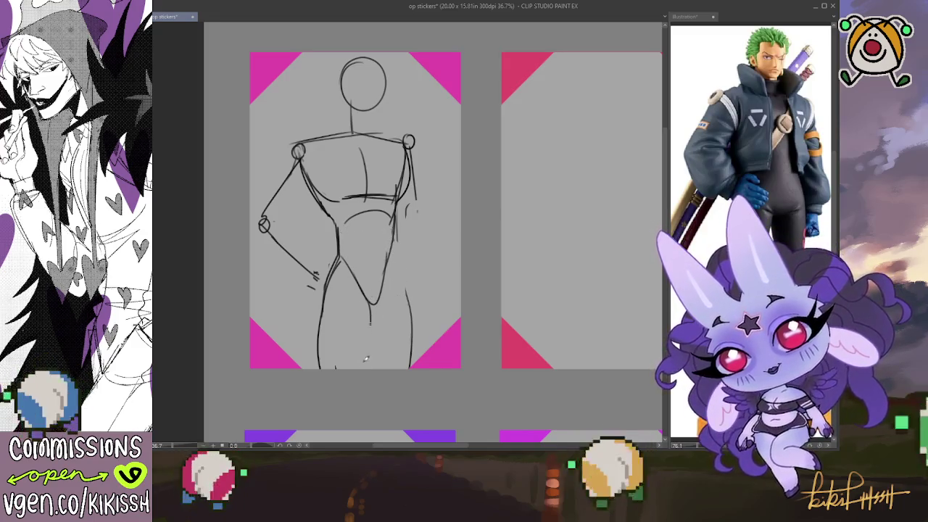
Draw the inner leg lines, redraw the outer left leg cleanly, and erase the head circle.
drag(371, 307, 354, 368)
drag(366, 325, 354, 368)
mouse_move(373, 302)
mouse_down()
mouse_move(382, 357)
mouse_move(392, 222)
mouse_up()
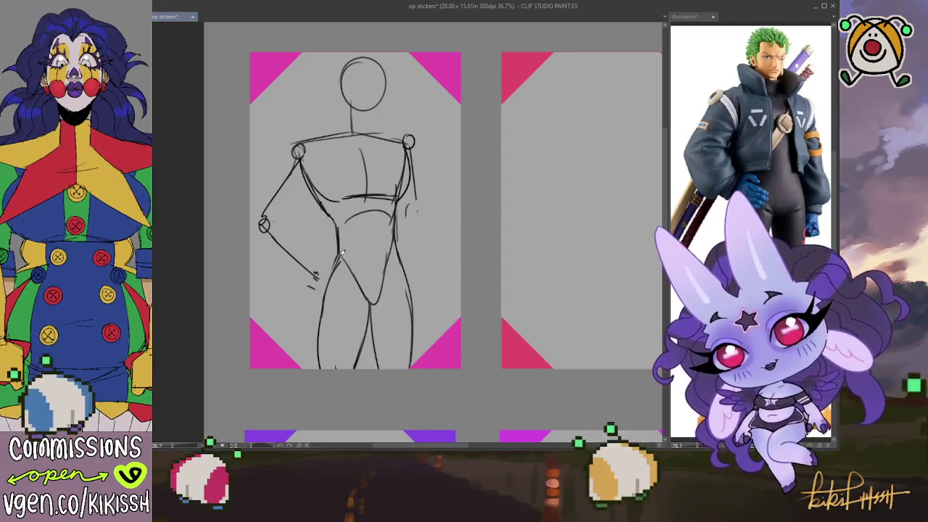
drag(338, 256, 317, 368)
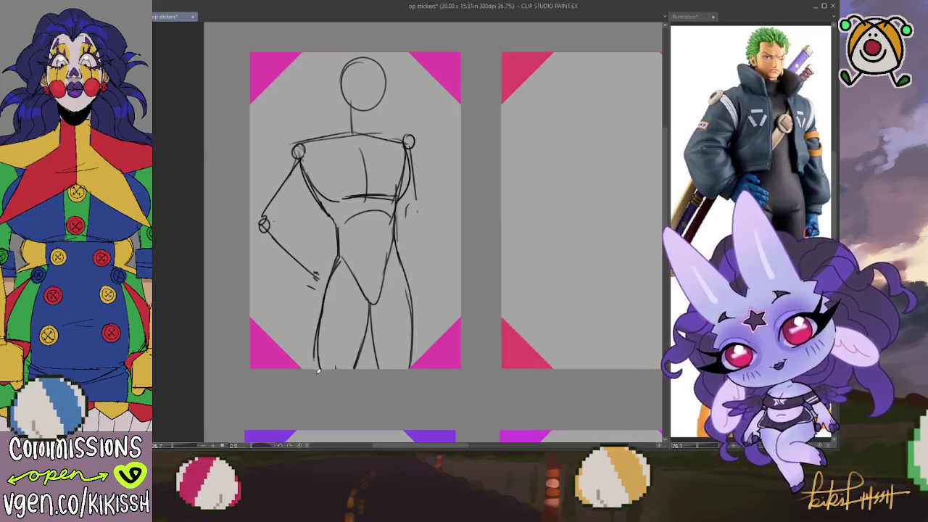
key(ctrl+z)
drag(329, 303, 319, 366)
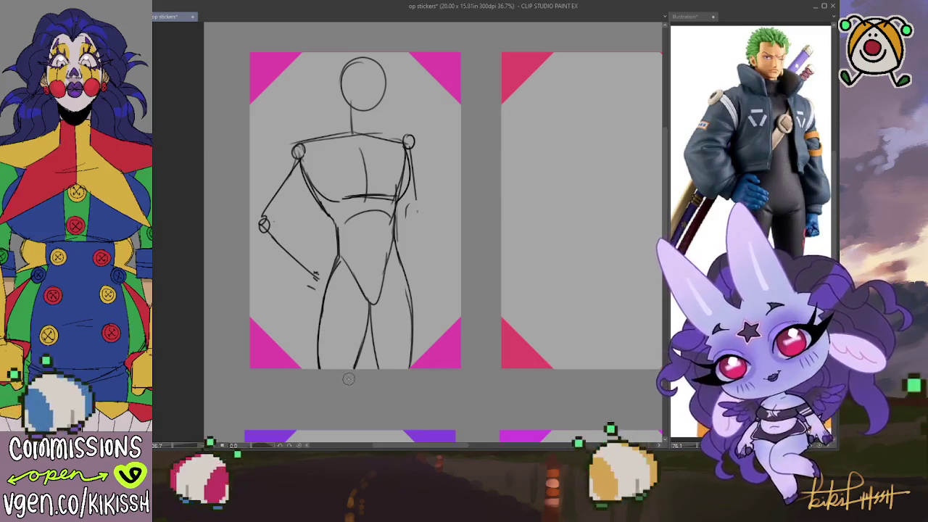
mouse_move(373, 69)
mouse_down()
mouse_move(363, 101)
mouse_move(348, 61)
mouse_up()
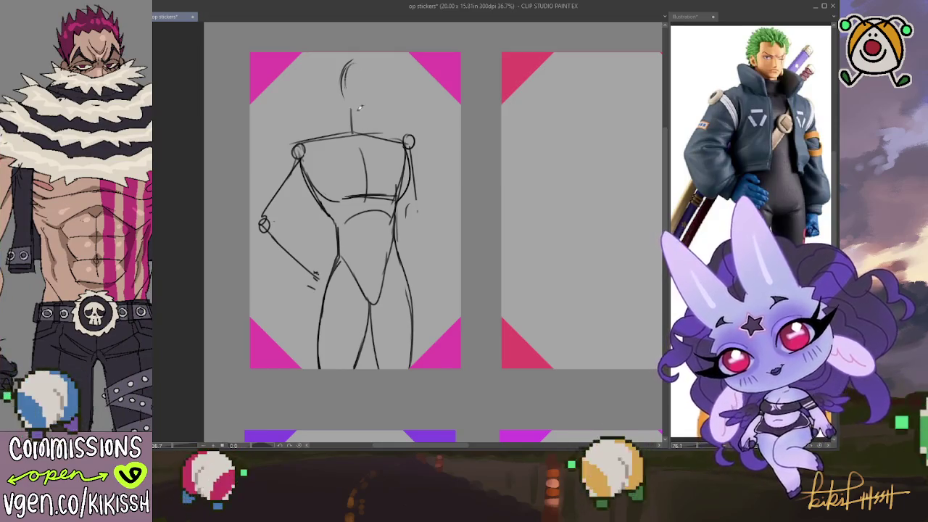
Draw a new oval head, a left shoulder curve and right arm muscle contours.
drag(359, 107, 344, 86)
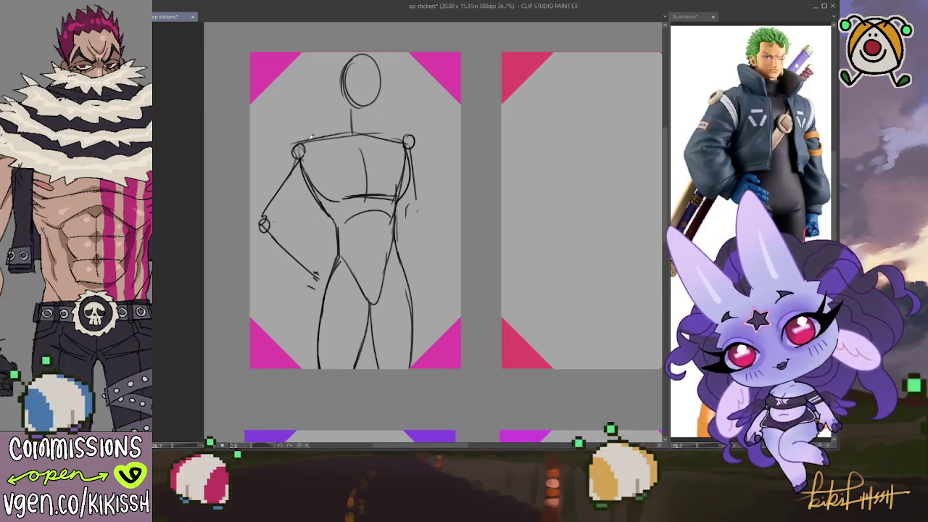
mouse_move(301, 137)
mouse_down()
mouse_move(253, 195)
mouse_move(319, 267)
mouse_move(291, 266)
mouse_up()
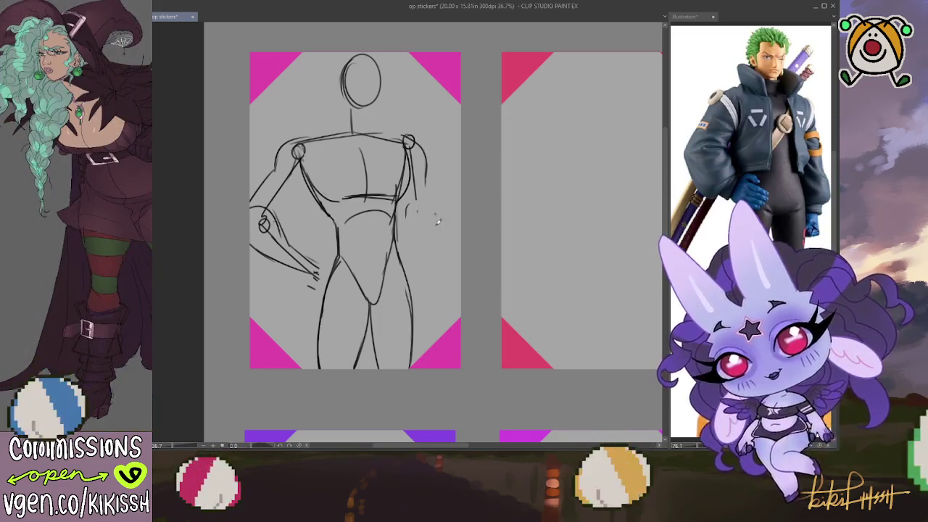
drag(429, 190, 434, 229)
drag(408, 195, 418, 229)
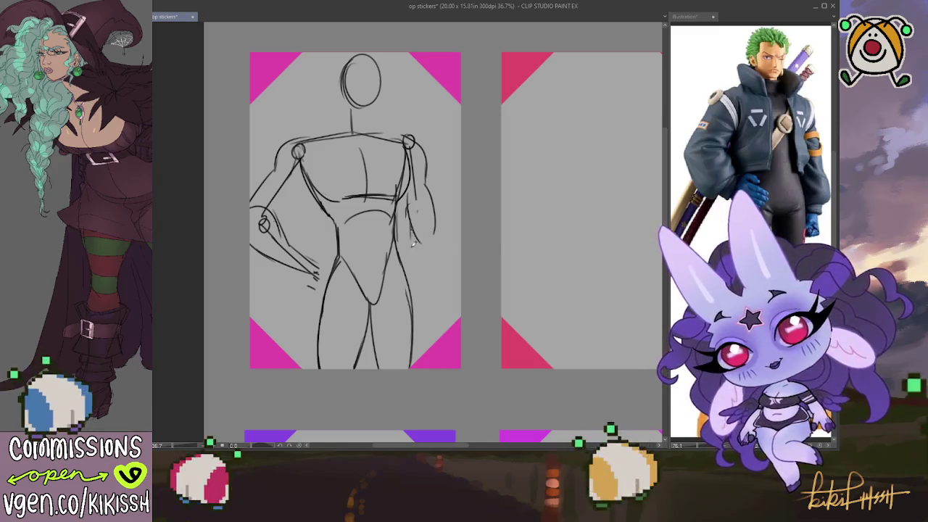
drag(427, 265, 436, 297)
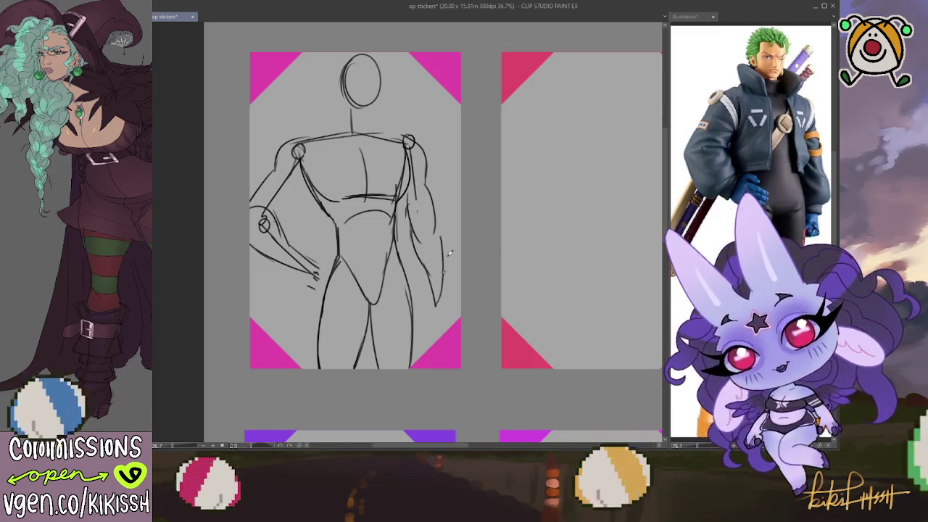
drag(437, 218, 445, 274)
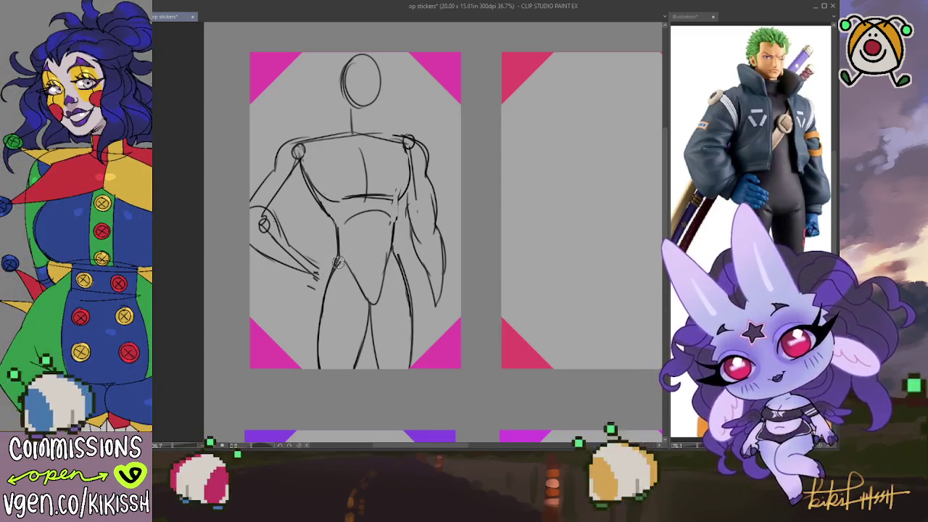
Trace the inner leg contour, redraw the right leg and add chest strokes.
drag(341, 253, 317, 346)
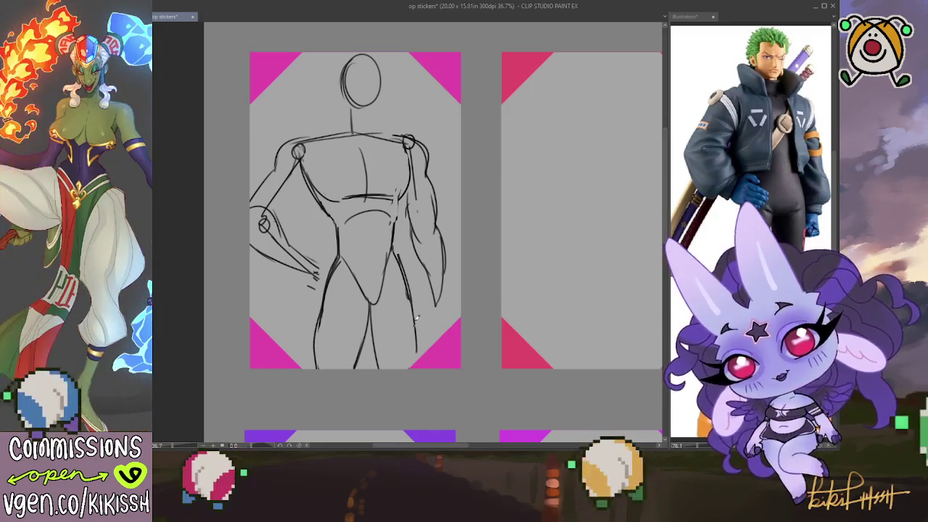
key(ctrl+z)
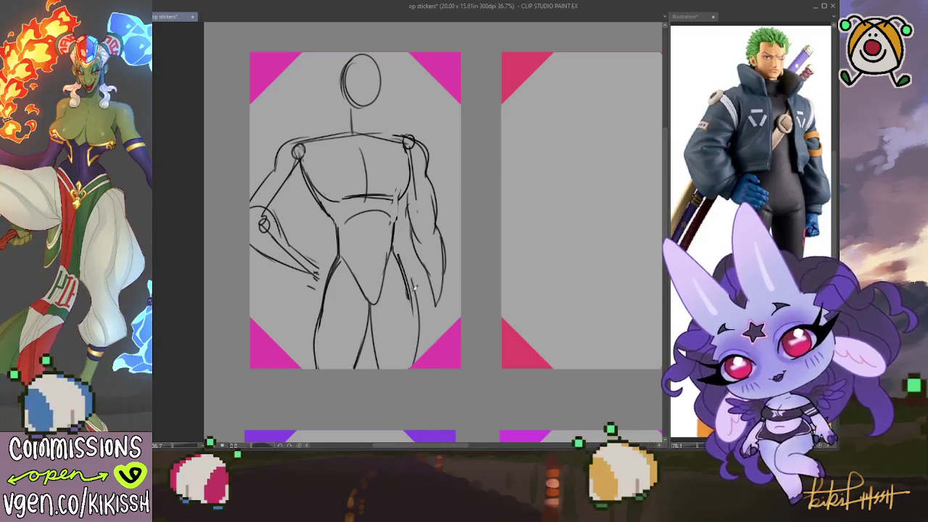
drag(401, 255, 419, 359)
key(ctrl+z)
drag(403, 272, 420, 340)
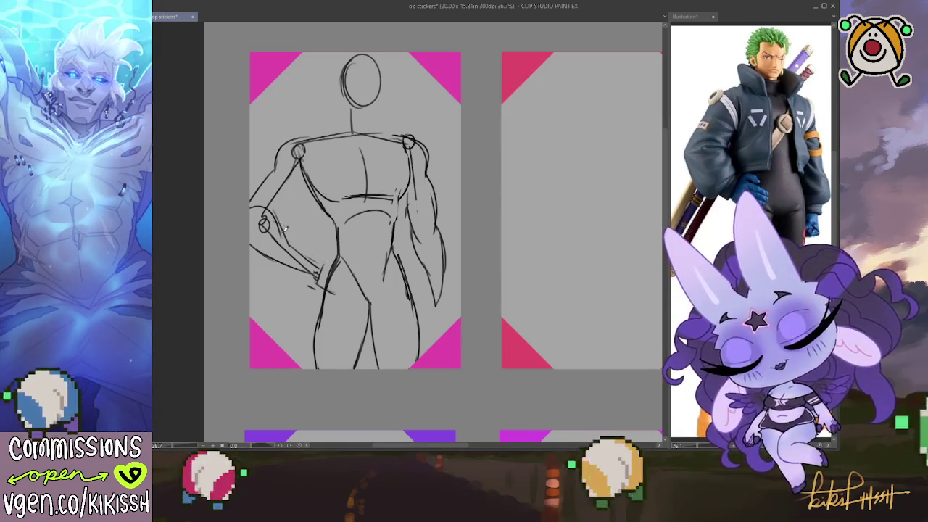
drag(306, 171, 345, 201)
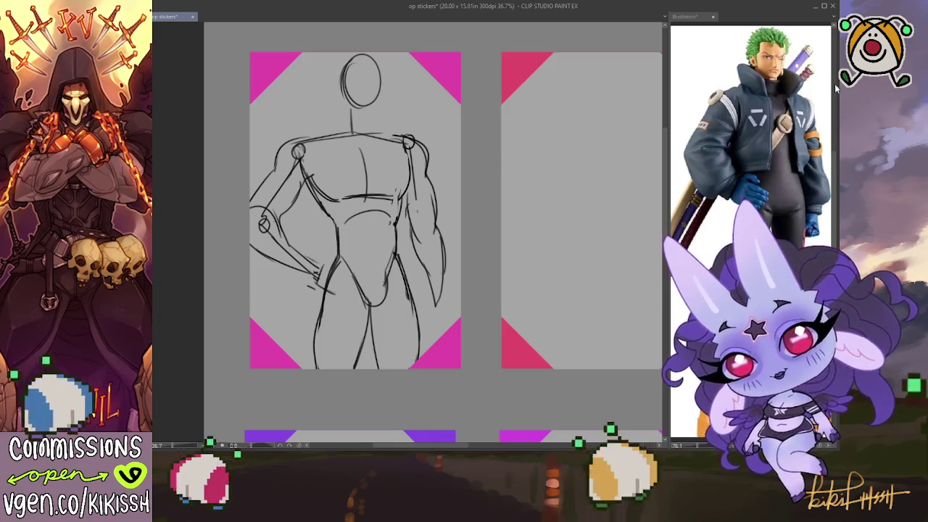
Lasso the left arm and move-rotate it so the hand sits nearer the hip.
mouse_move(307, 212)
mouse_down()
mouse_move(313, 177)
mouse_move(307, 190)
mouse_up()
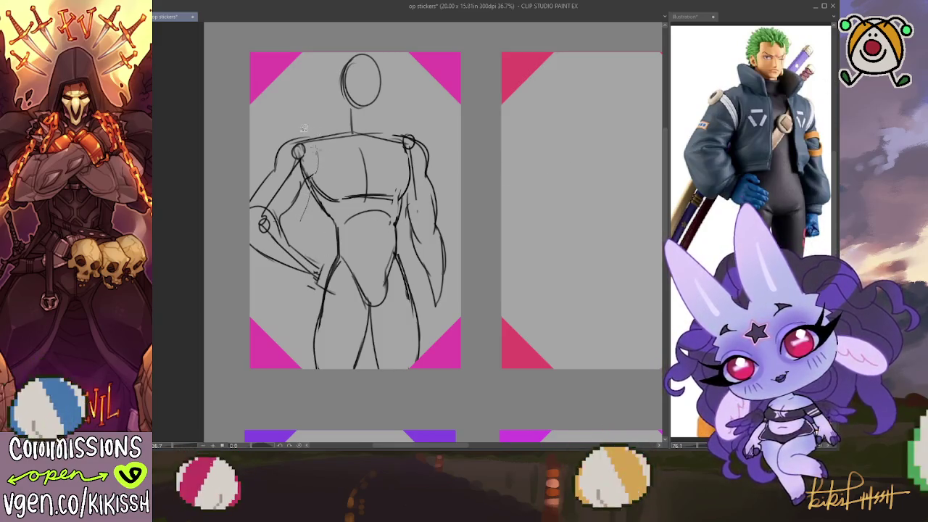
drag(283, 137, 224, 232)
mouse_move(236, 278)
mouse_down()
mouse_move(290, 294)
mouse_move(330, 270)
mouse_up()
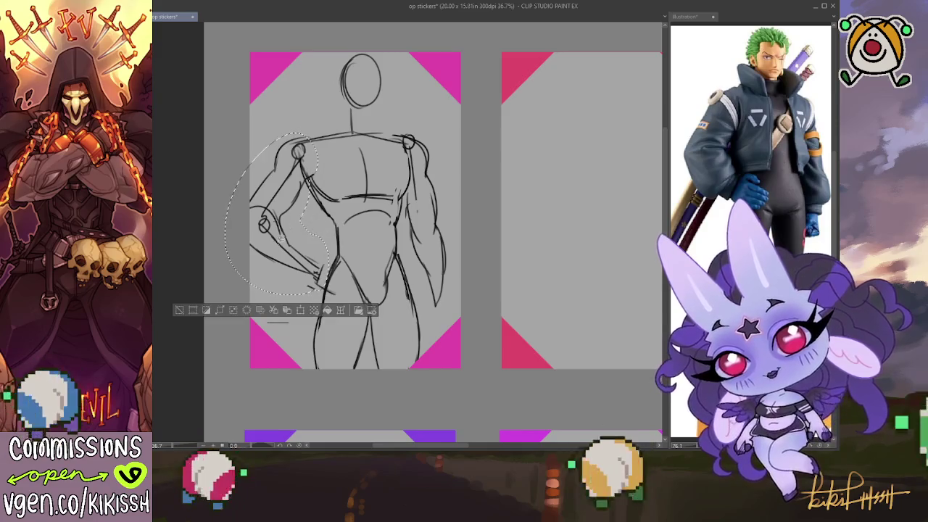
key(ctrl+t)
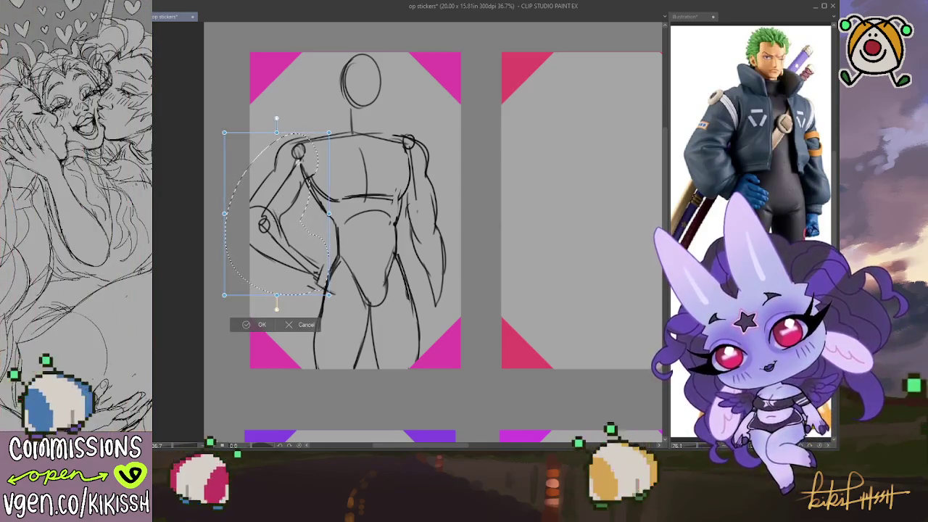
drag(287, 235, 362, 258)
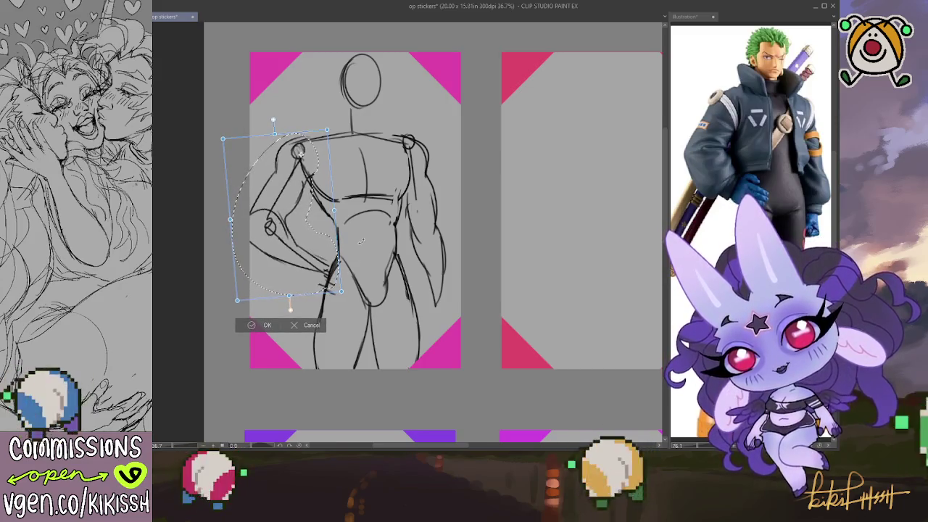
key(Return)
drag(323, 282, 337, 257)
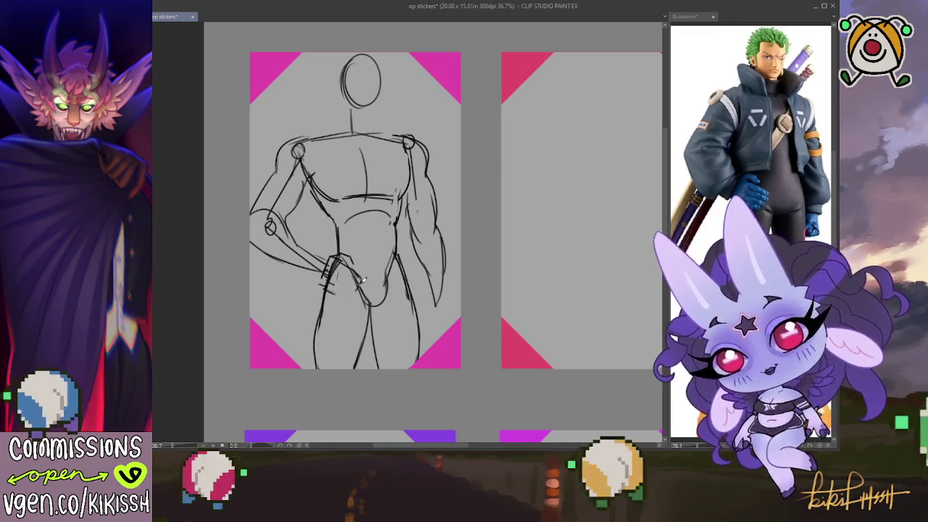
Draw a blocky fist at the hip and the right forearm edge down to the wrist.
mouse_move(336, 289)
mouse_down()
mouse_move(359, 298)
mouse_move(318, 284)
mouse_up()
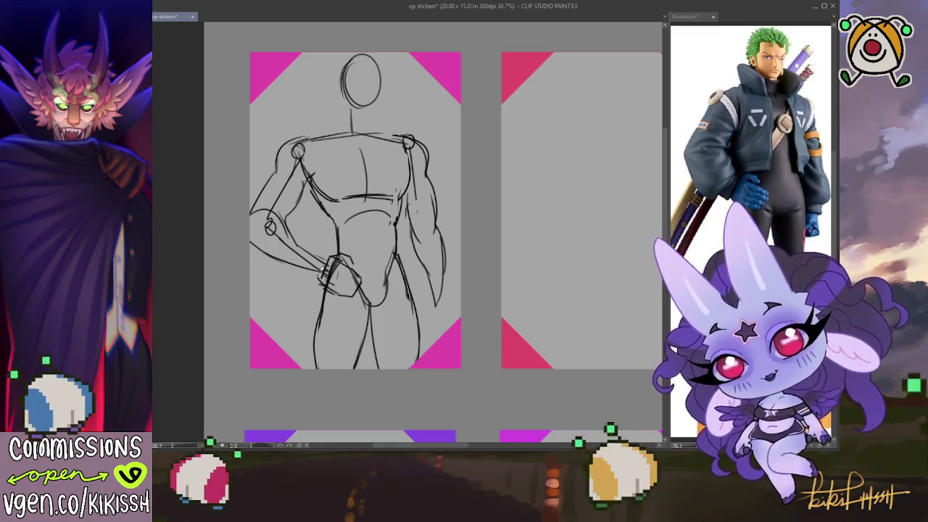
mouse_move(332, 253)
mouse_down()
mouse_move(345, 255)
mouse_move(360, 291)
mouse_move(324, 267)
mouse_up()
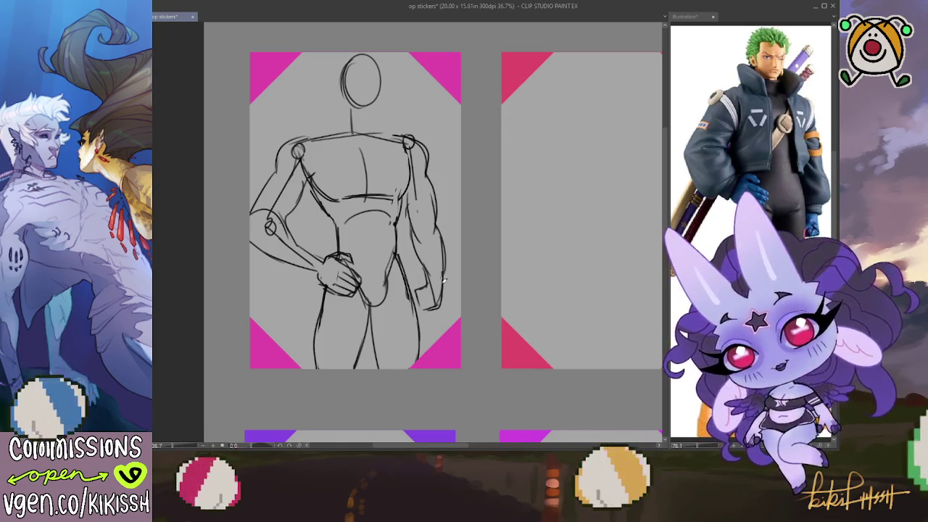
mouse_move(445, 267)
mouse_down()
mouse_move(440, 308)
mouse_move(423, 309)
mouse_move(435, 312)
mouse_up()
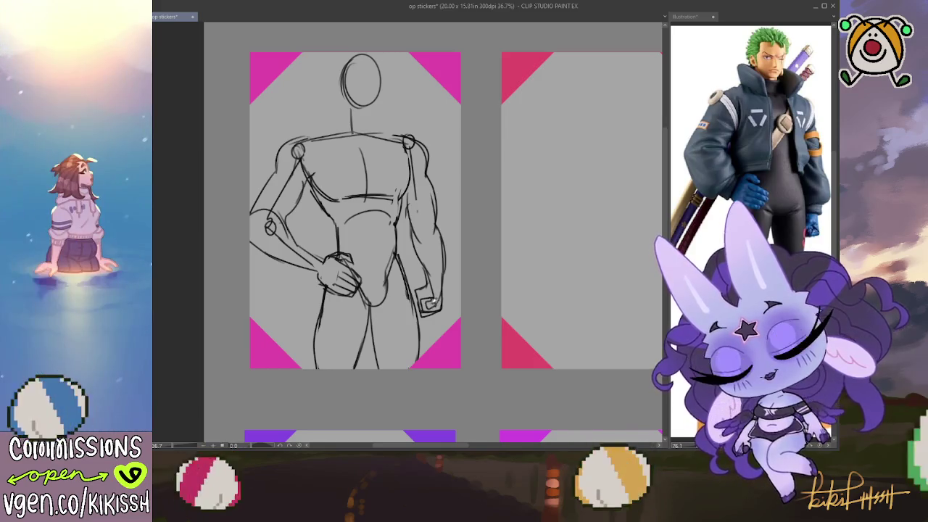
Erase and redraw the right forearm into a fist, then outline the left shoulder muscle.
mouse_move(429, 292)
mouse_down()
mouse_move(419, 298)
mouse_move(433, 279)
mouse_move(416, 310)
mouse_up()
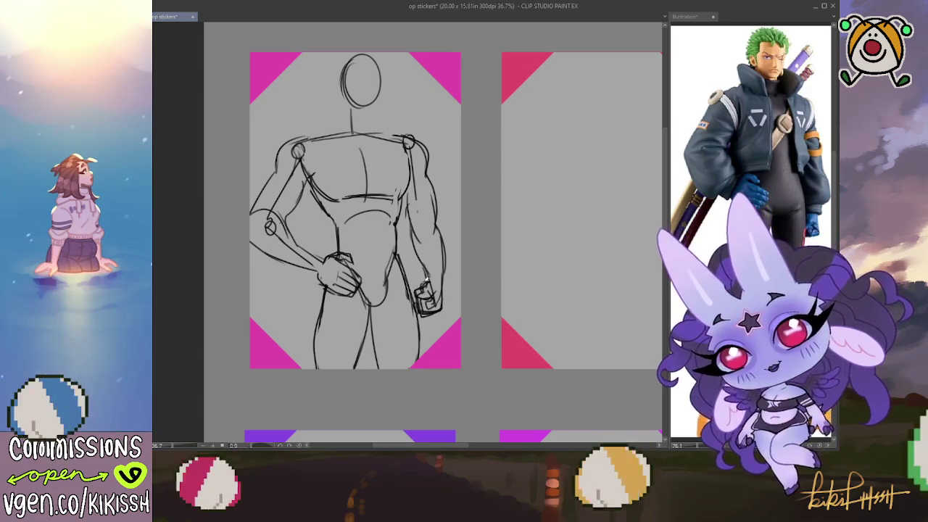
drag(439, 278, 445, 311)
mouse_move(444, 254)
mouse_down()
mouse_move(439, 218)
mouse_move(417, 261)
mouse_up()
drag(439, 202, 432, 223)
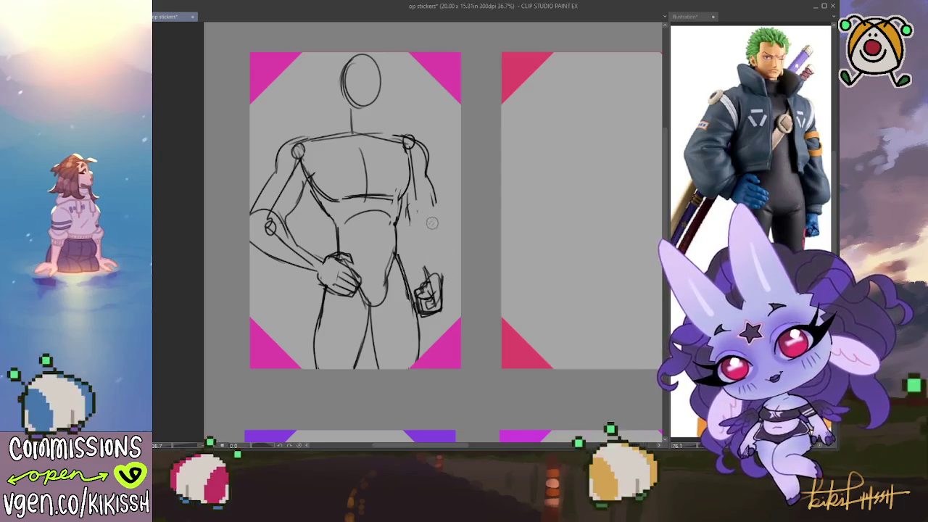
mouse_move(413, 255)
mouse_down()
mouse_move(439, 211)
mouse_move(445, 287)
mouse_up()
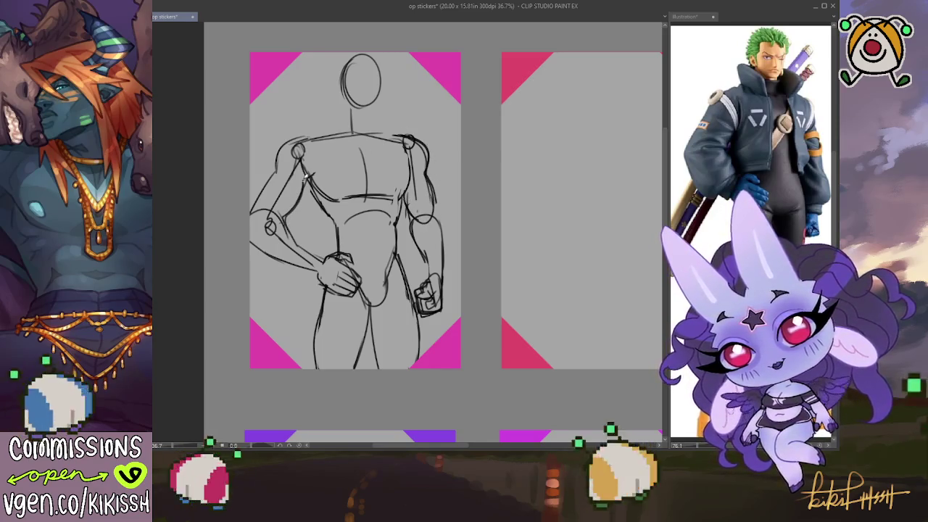
mouse_move(321, 160)
mouse_down()
mouse_move(293, 135)
mouse_move(249, 215)
mouse_move(294, 257)
mouse_up()
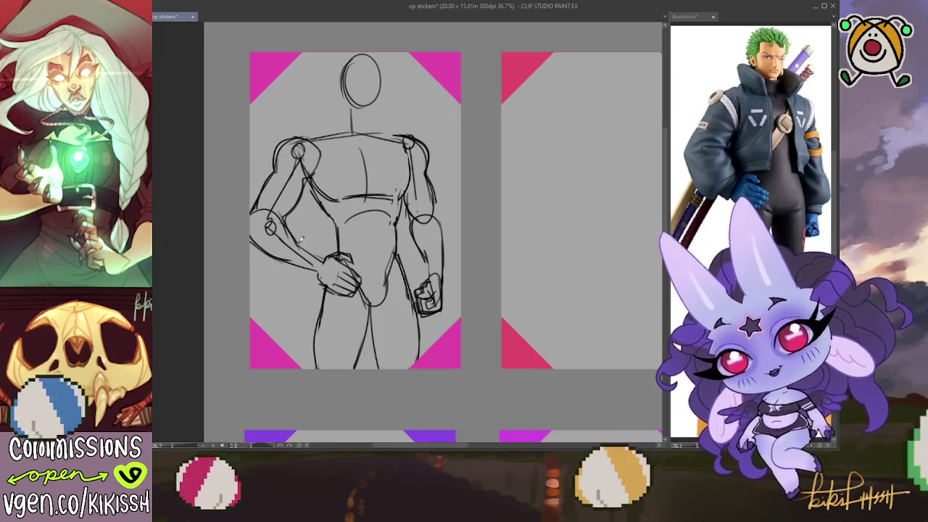
drag(310, 248, 327, 258)
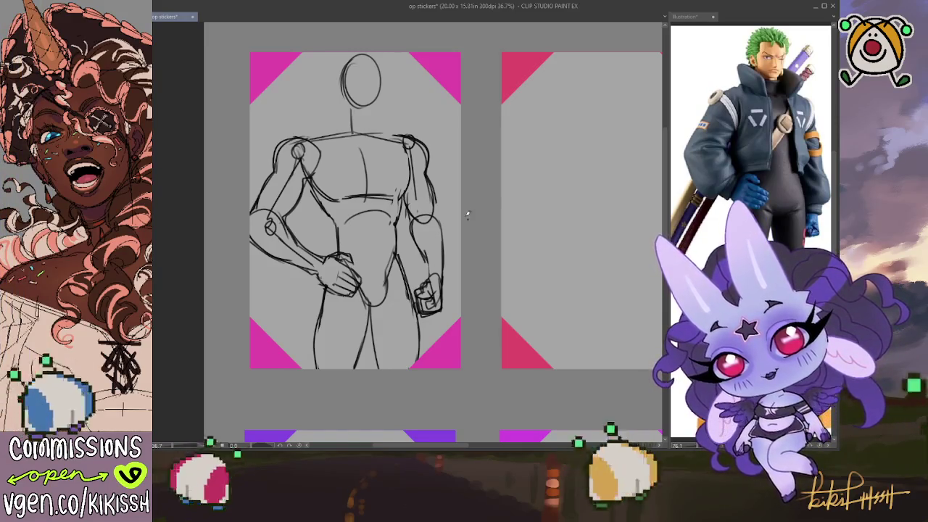
Redraw the inner leg line, then add a sternum line and light chest strokes.
drag(370, 292, 354, 370)
key(ctrl+z)
drag(369, 293, 354, 370)
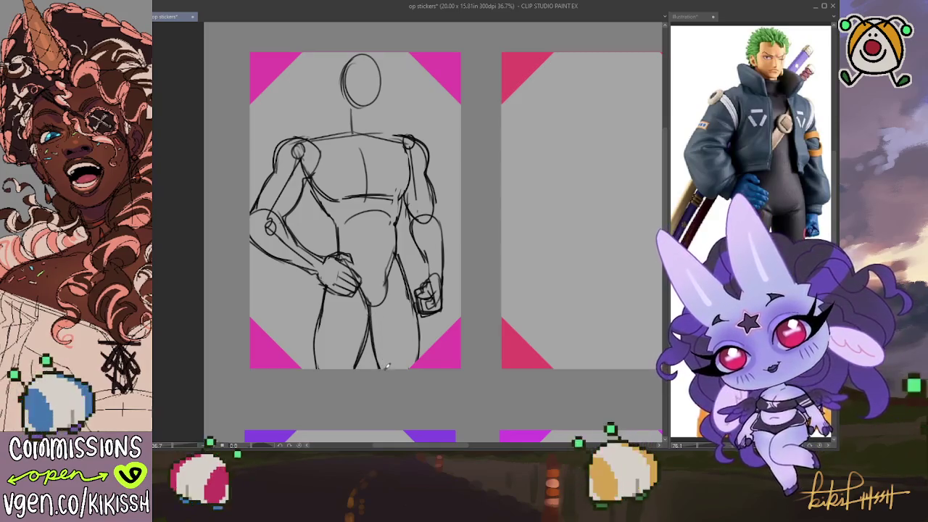
scroll(374, 255, up, 1)
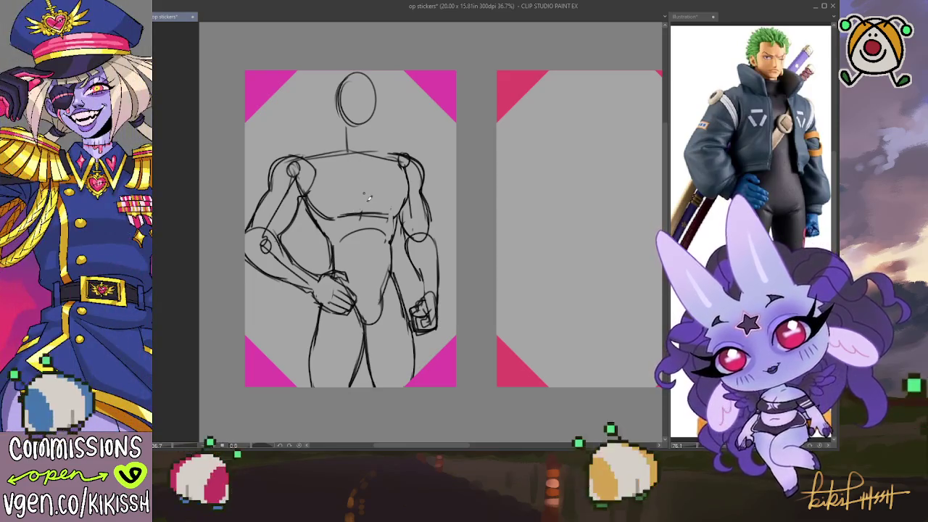
drag(367, 209, 367, 174)
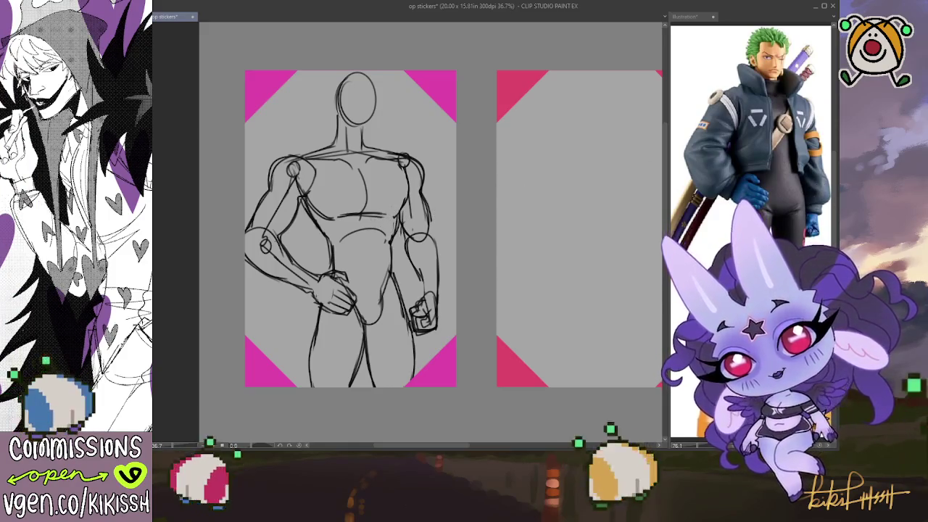
mouse_move(395, 232)
mouse_down()
mouse_move(351, 197)
mouse_move(362, 174)
mouse_move(304, 190)
mouse_up()
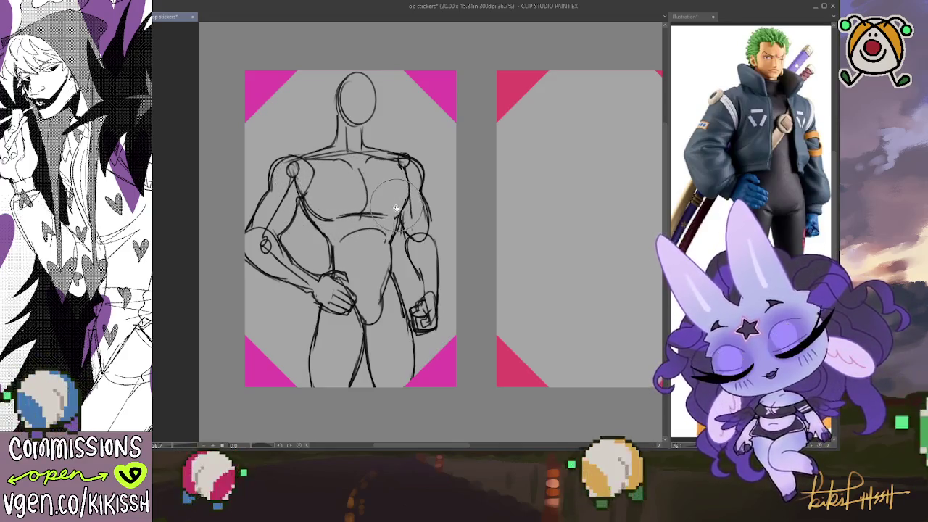
Refine the right shoulder and upper arm with a finer brush, then sketch a collar curve beside the neck.
mouse_move(424, 156)
mouse_down()
mouse_move(412, 192)
mouse_move(424, 165)
mouse_up()
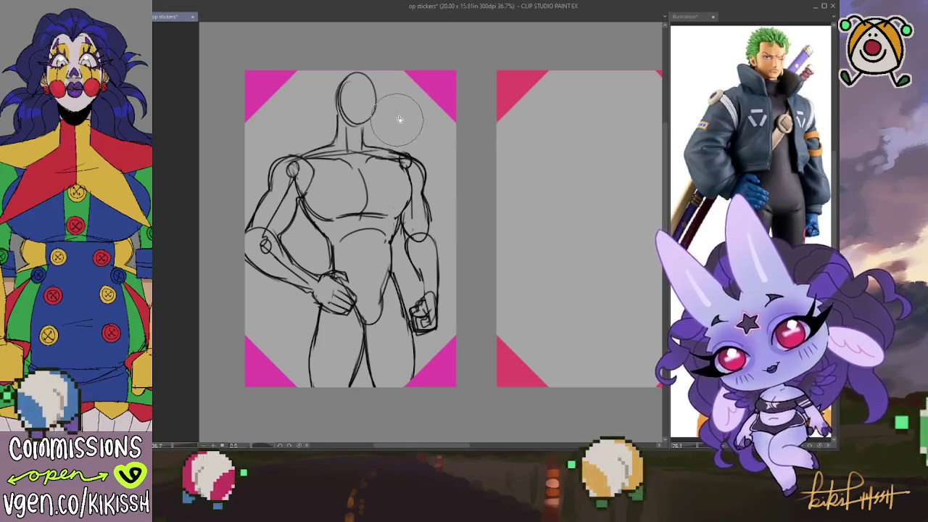
key(bracketleft)
key(bracketleft)
key(bracketleft)
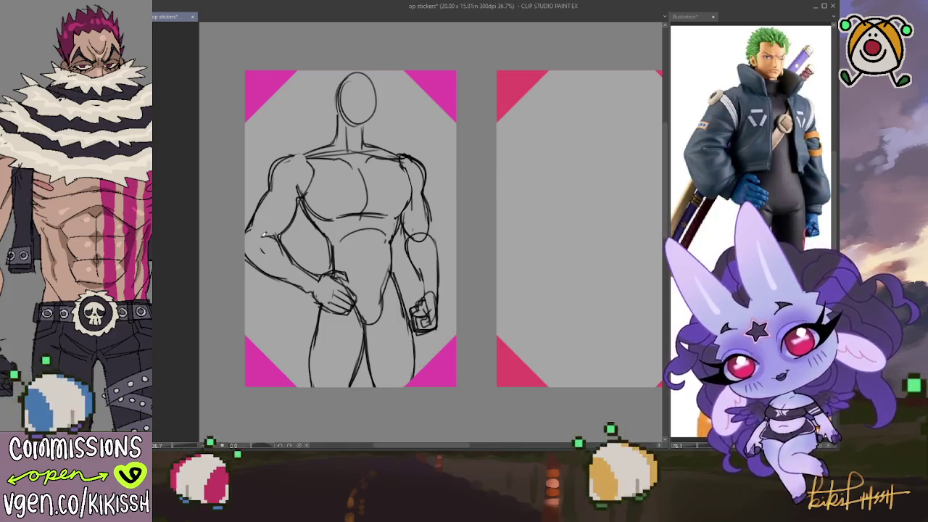
scroll(484, 190, down, 1)
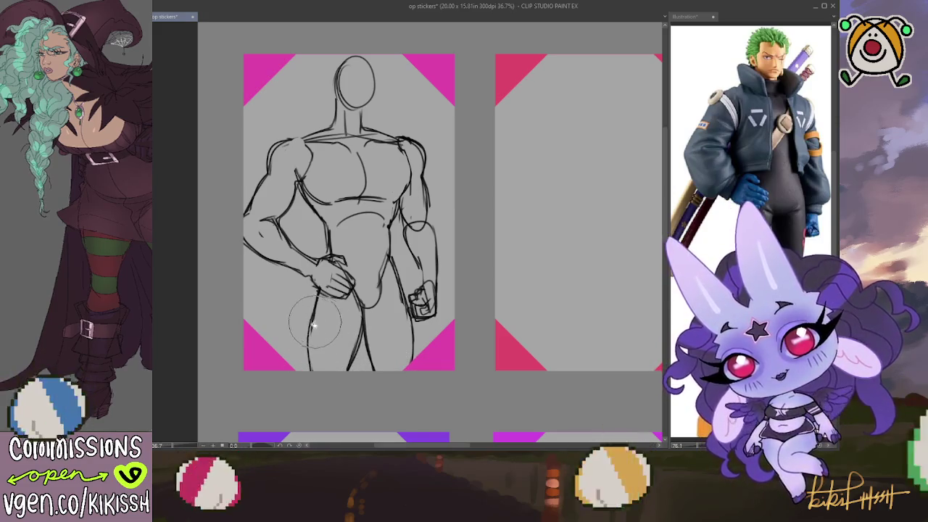
scroll(522, 171, up, 2)
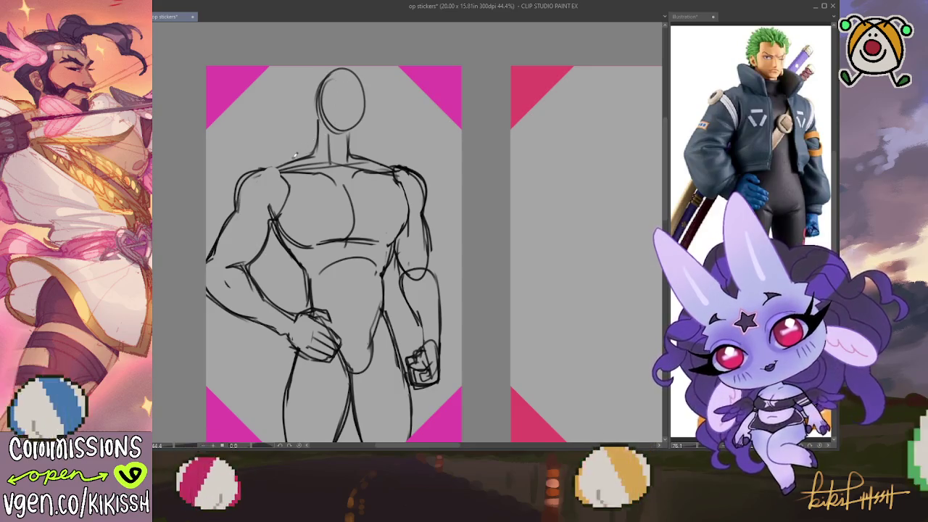
drag(293, 154, 317, 118)
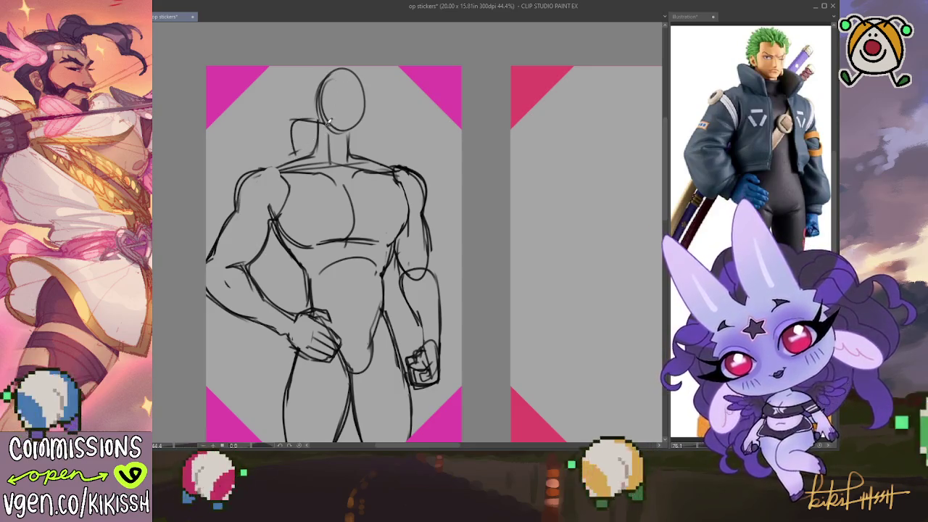
Replace the collar curve with a jacket centre line from neck to chest and a chest edge.
key(ctrl+z)
key(ctrl+z)
mouse_move(334, 172)
mouse_down()
mouse_move(327, 293)
mouse_move(295, 297)
mouse_move(271, 250)
mouse_move(282, 273)
mouse_up()
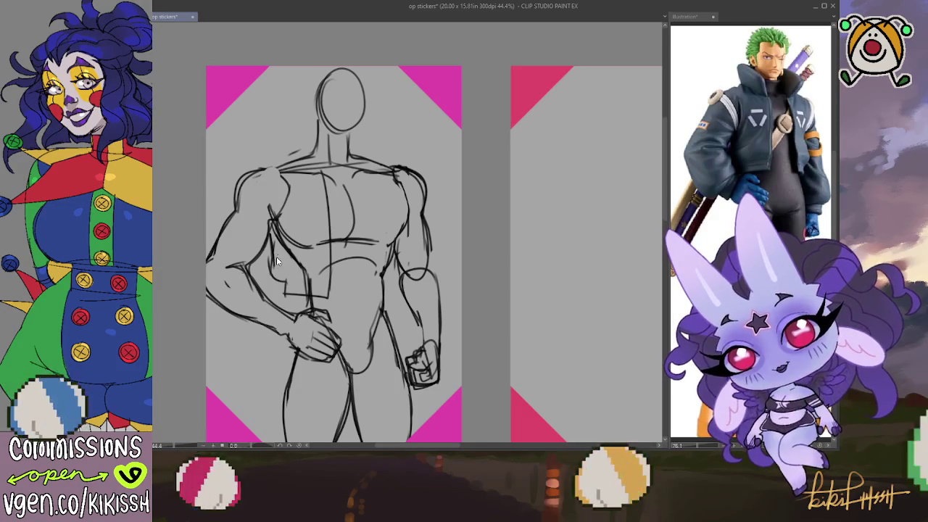
drag(276, 259, 293, 309)
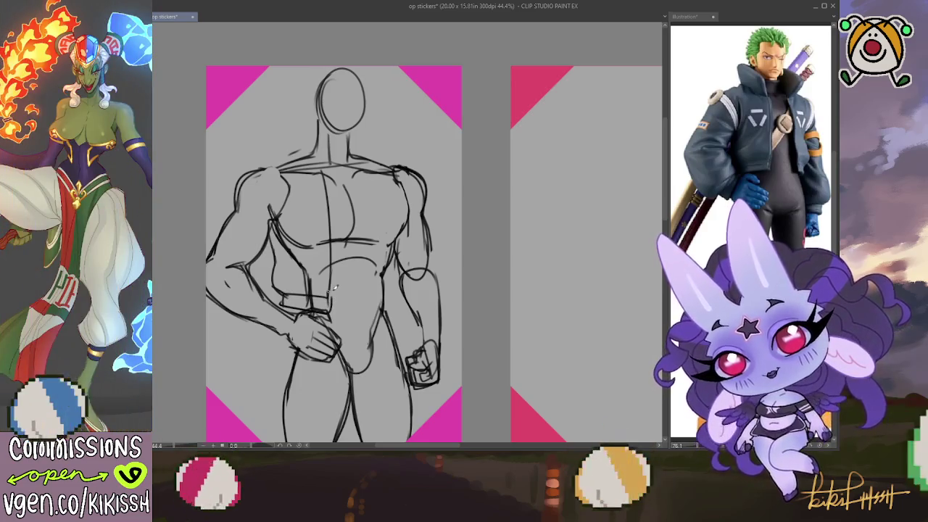
mouse_move(326, 174)
mouse_down()
mouse_move(319, 143)
mouse_move(293, 122)
mouse_move(278, 155)
mouse_move(302, 161)
mouse_up()
Redraw the left collar along the neck after removing two failed strokes.
key(ctrl+z)
key(ctrl+z)
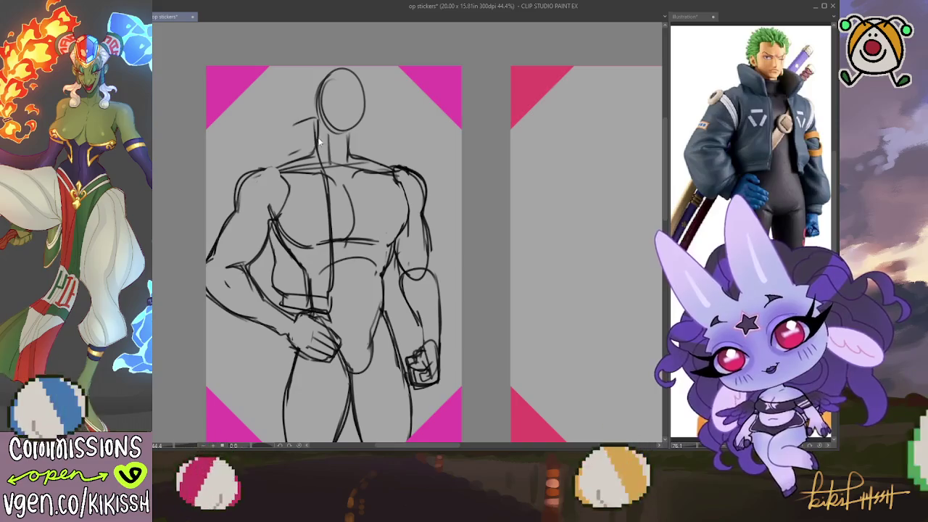
key(ctrl+z)
mouse_move(326, 163)
mouse_down()
mouse_move(319, 129)
mouse_move(293, 121)
mouse_move(287, 129)
mouse_up()
drag(288, 131, 293, 156)
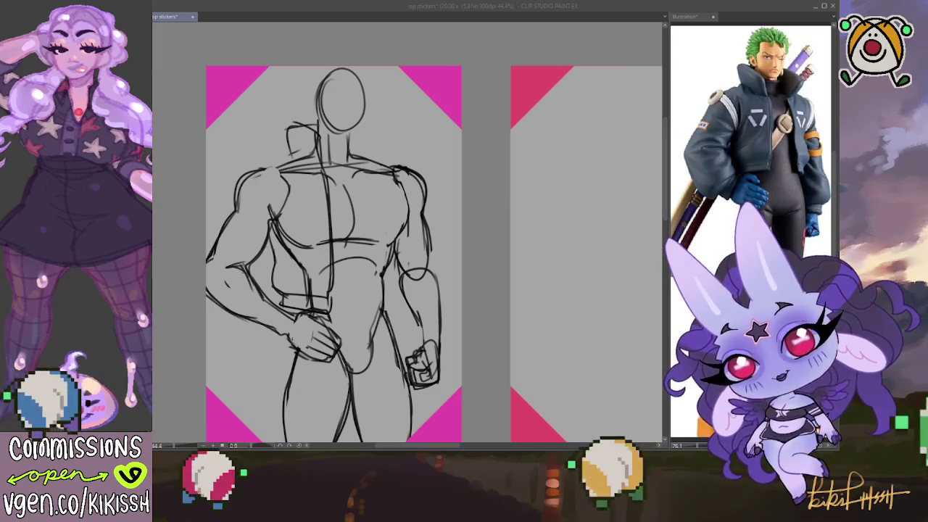
Sketch the right collar and right chest jacket edge, then nudge the sketch down and right.
drag(357, 125, 386, 129)
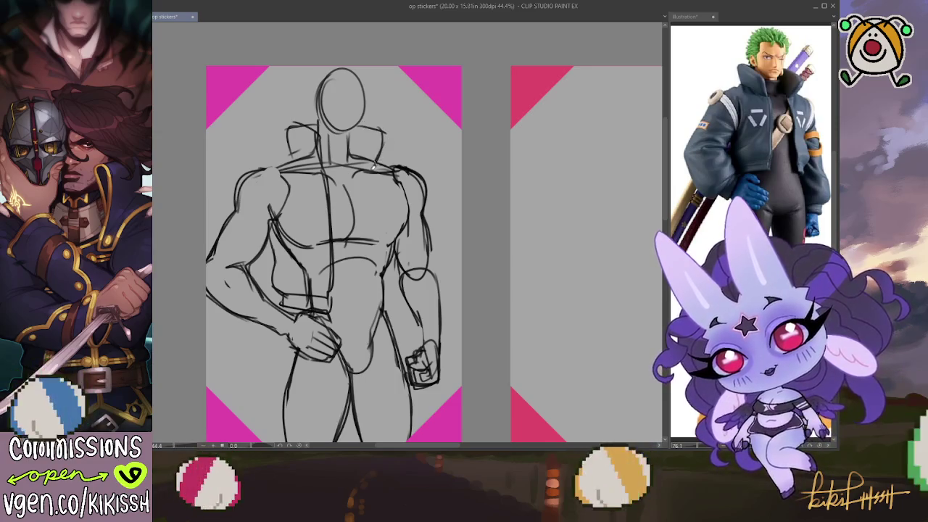
drag(373, 171, 385, 262)
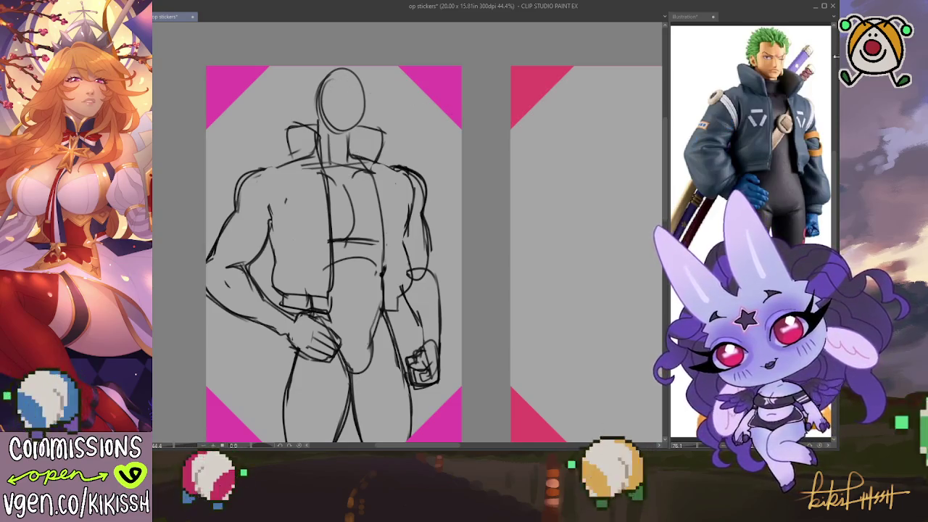
drag(400, 244, 421, 246)
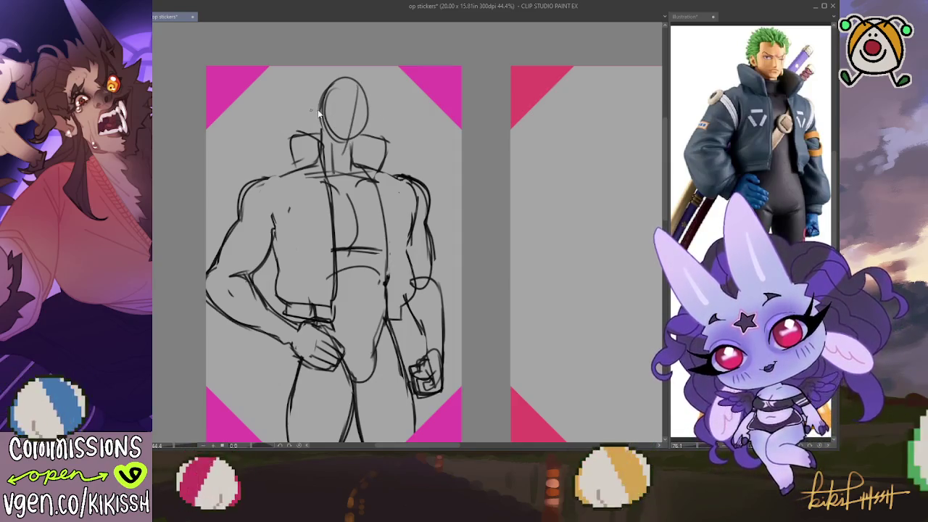
Draw a straight eye-level guide across the head and mark the head's left side.
drag(308, 111, 384, 116)
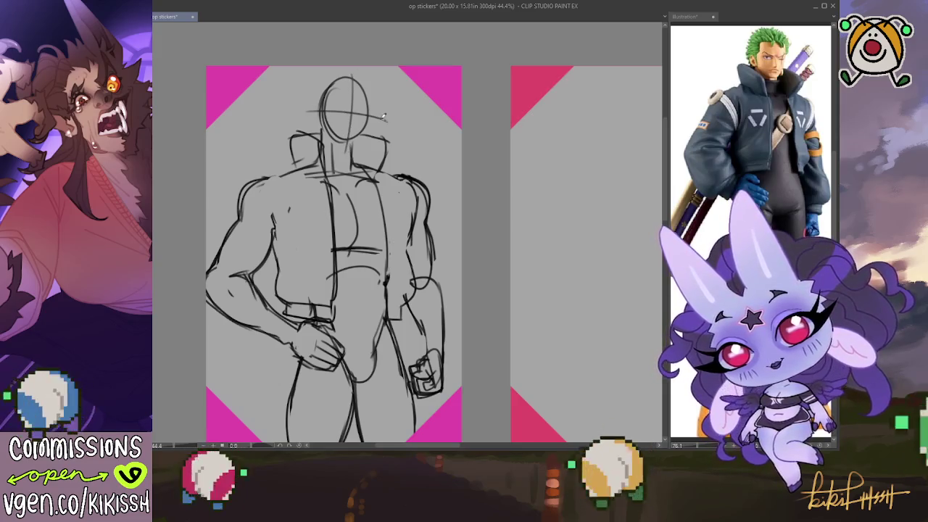
key(ctrl+z)
drag(312, 113, 386, 115)
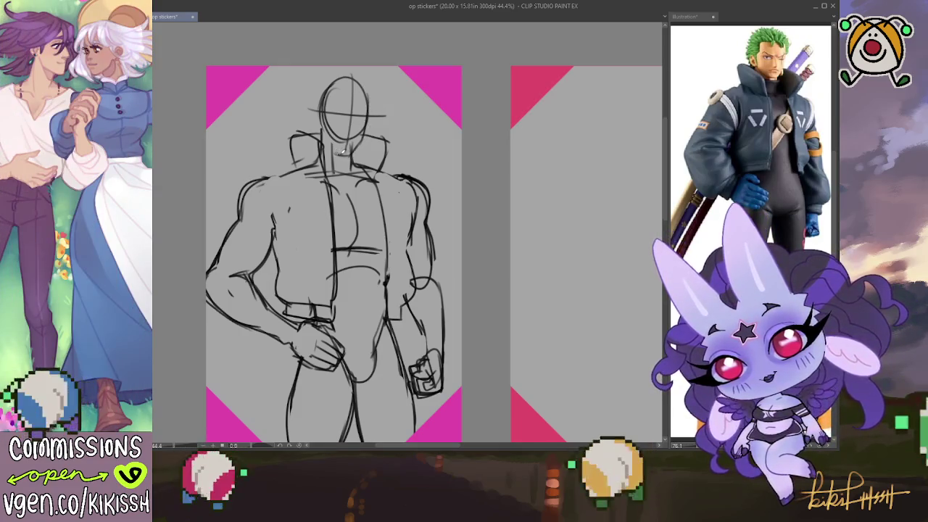
drag(319, 107, 324, 129)
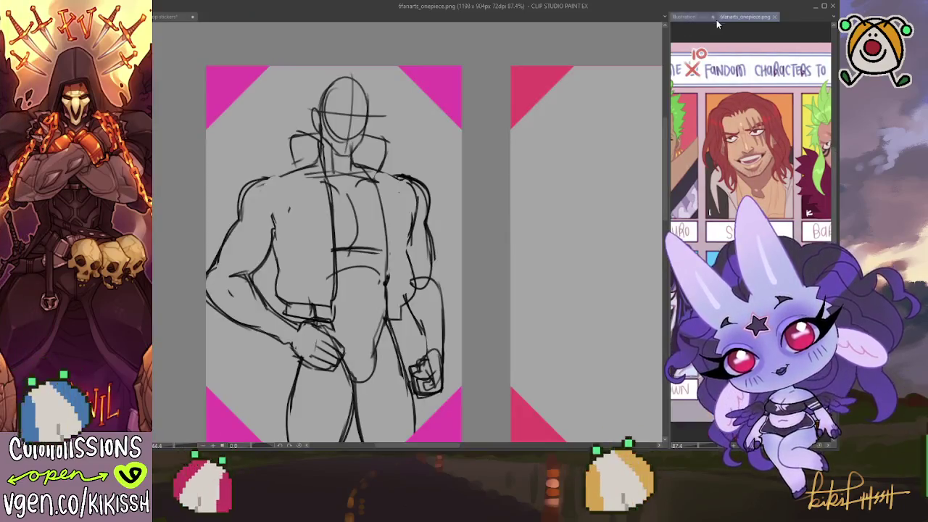
Show the One Piece fan-art chart beside the sketch, zoomed in on Zoro's portrait.
click(715, 21)
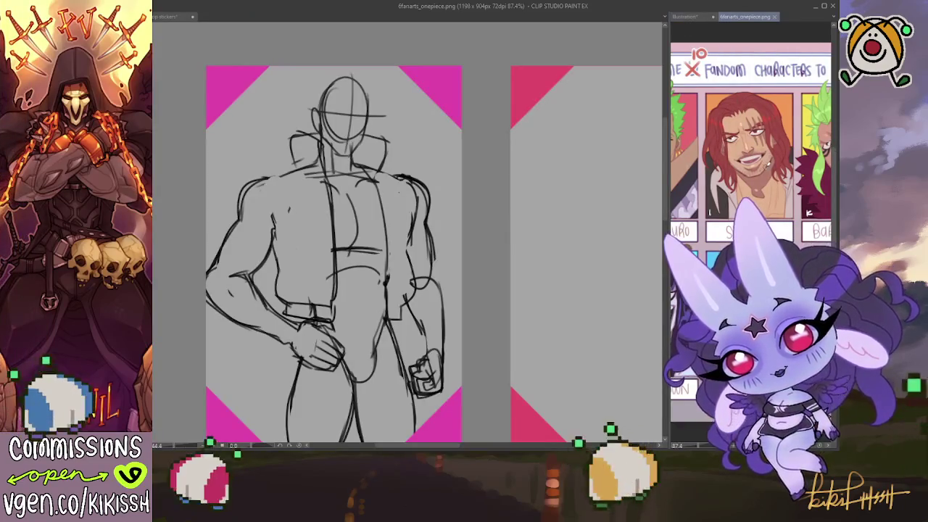
drag(733, 166, 804, 185)
scroll(804, 186, up, 1)
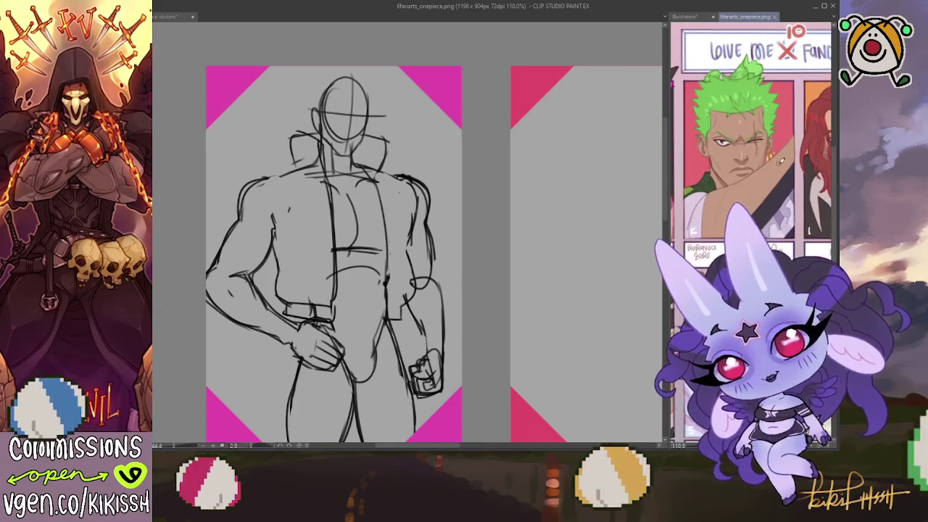
scroll(804, 187, up, 1)
scroll(805, 188, up, 1)
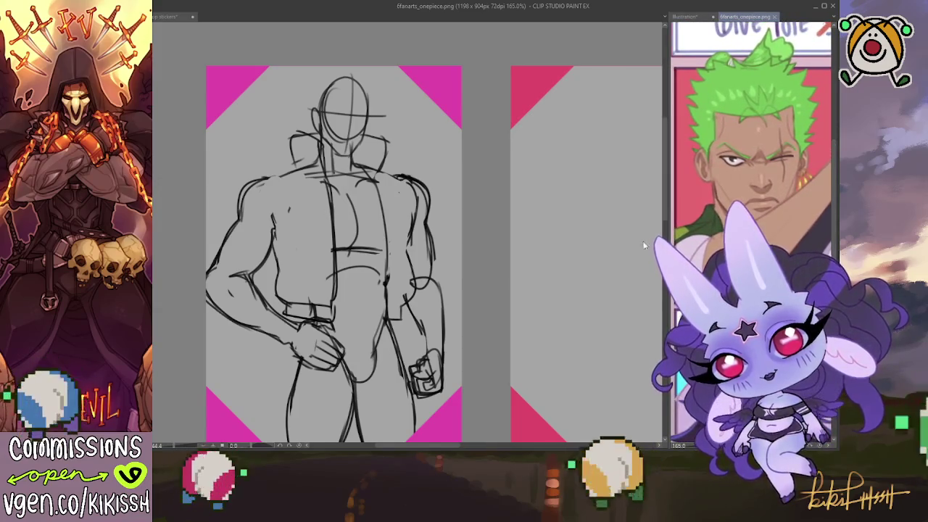
click(516, 271)
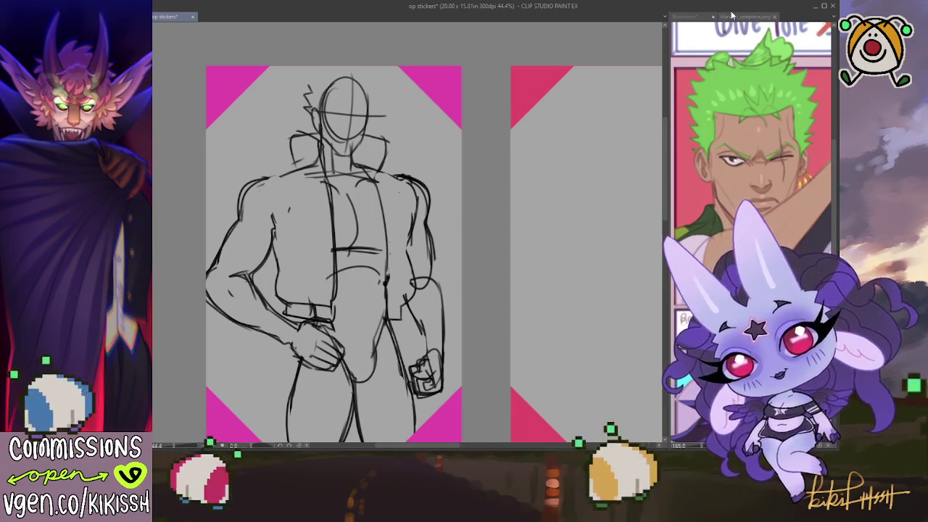
Split the reference area into two views with Zoro's portrait above the figure photo.
drag(733, 16, 736, 20)
key(ctrl+Tab)
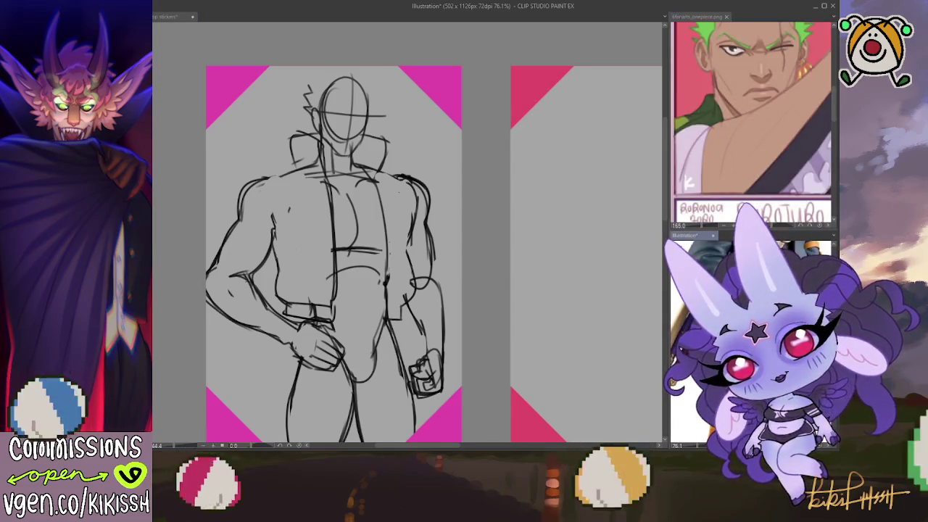
key(ctrl+Tab)
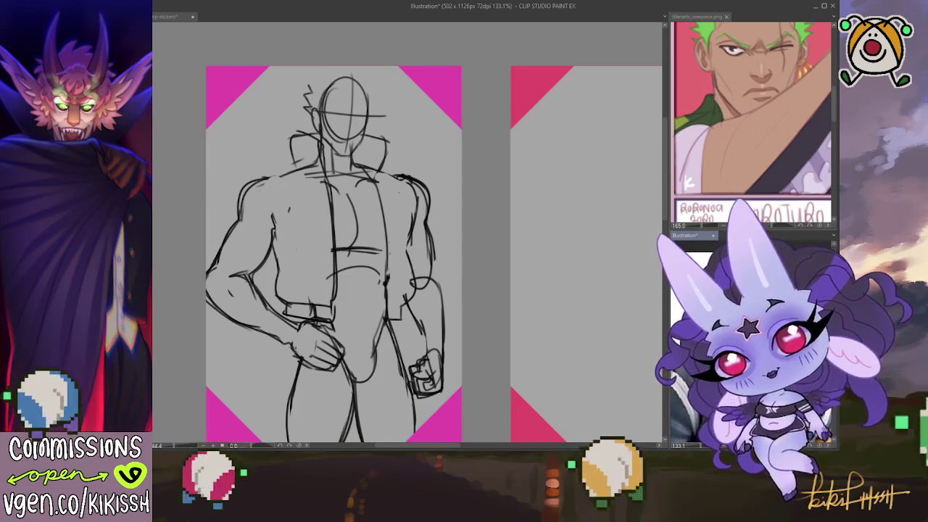
click(776, 148)
scroll(760, 166, down, 2)
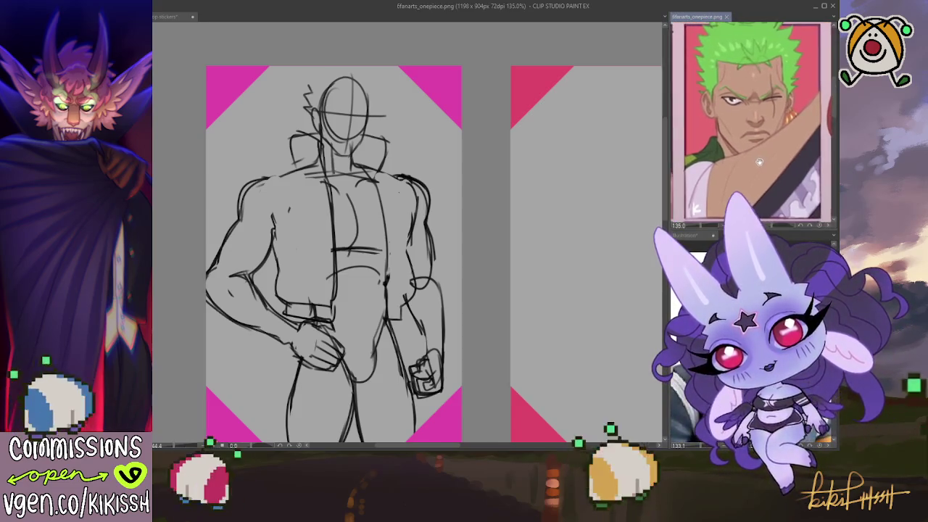
click(382, 267)
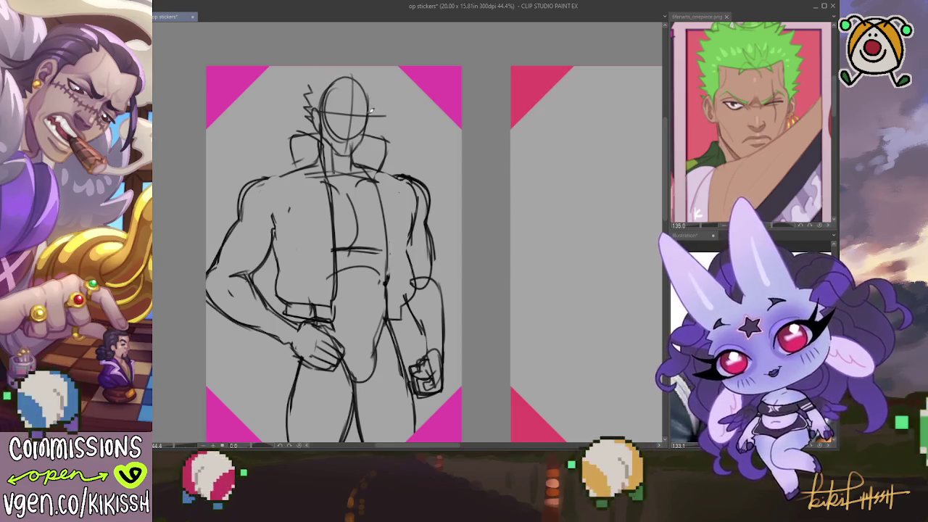
Sketch spiky hair on the right and upper-left of the head, then erase the face guide lines.
drag(373, 109, 366, 71)
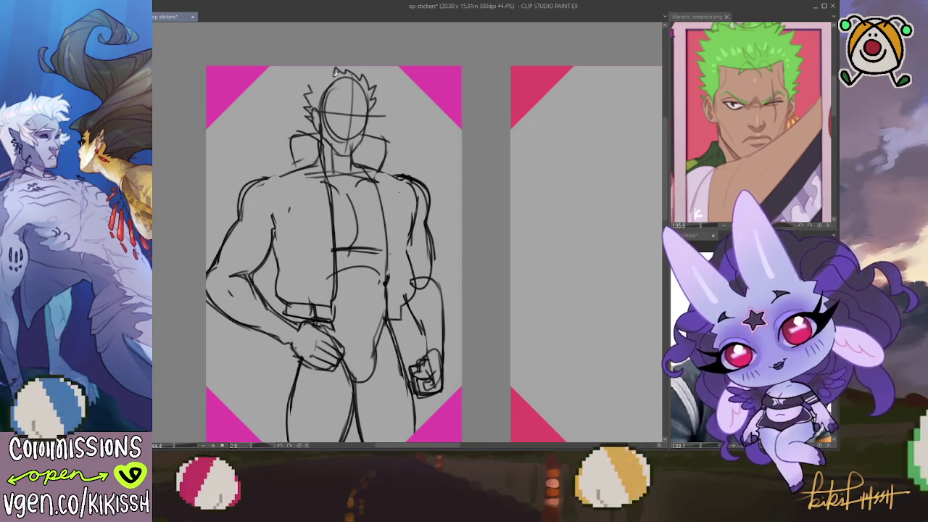
drag(340, 75, 321, 85)
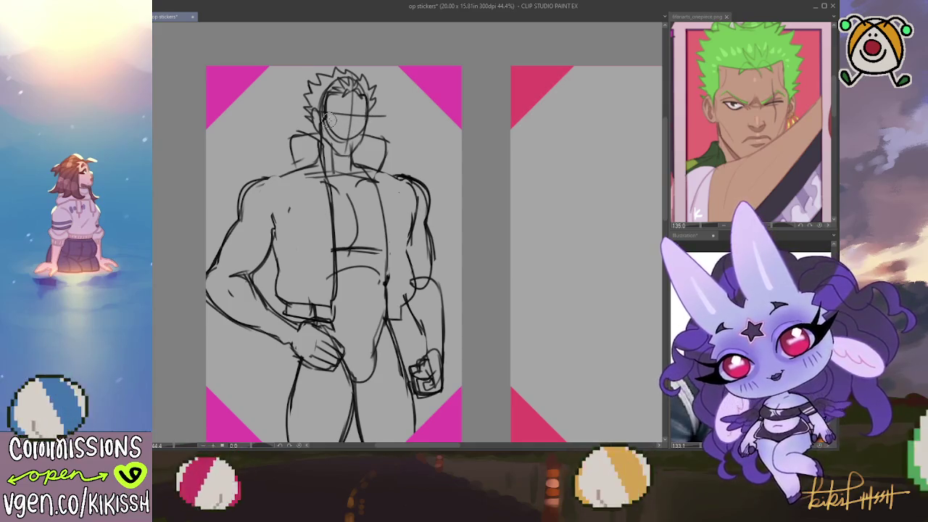
mouse_move(331, 132)
mouse_down()
mouse_move(351, 107)
mouse_move(352, 137)
mouse_up()
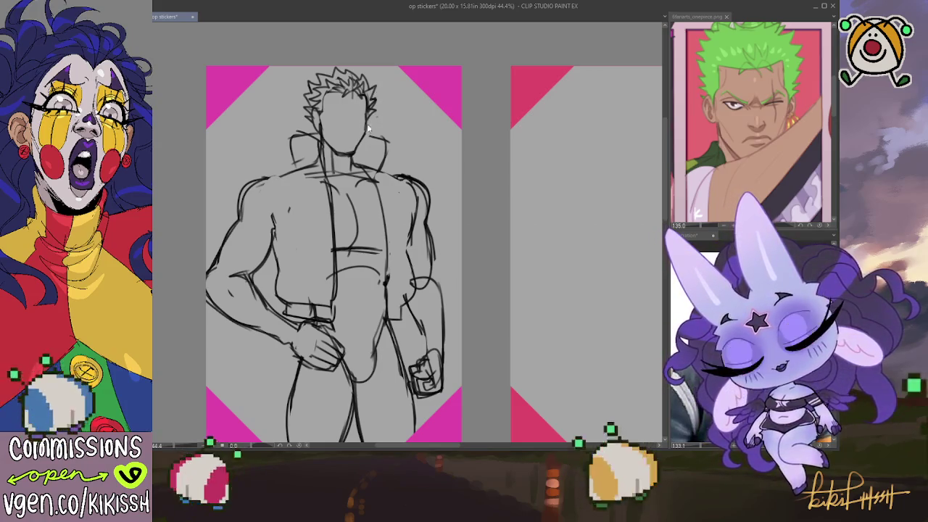
Clean the hair strokes and darken the brow and mouth, comparing against the Illustration canvas.
drag(322, 98, 310, 107)
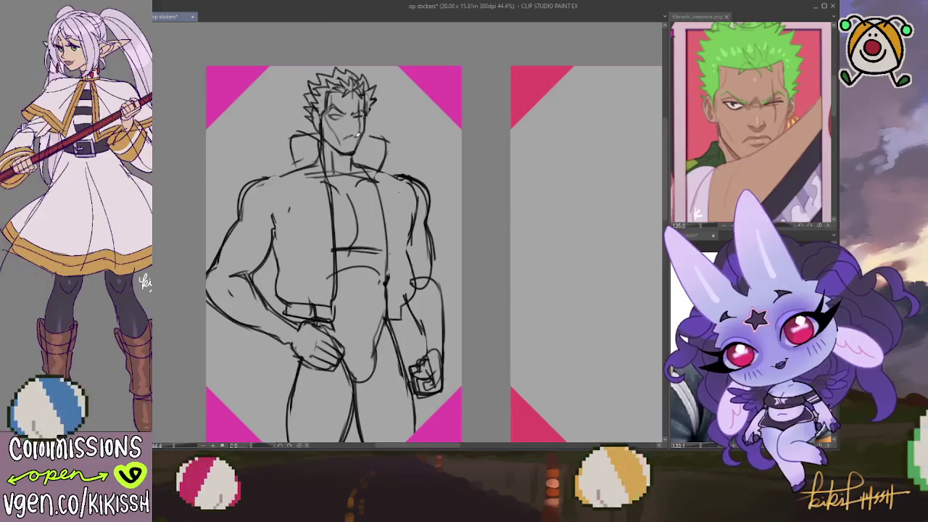
drag(341, 138, 355, 136)
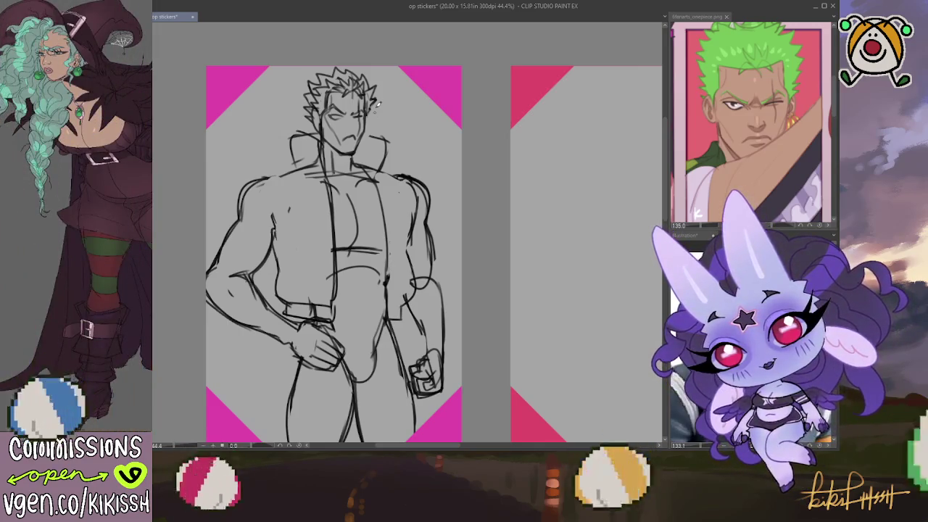
key(ctrl+Tab)
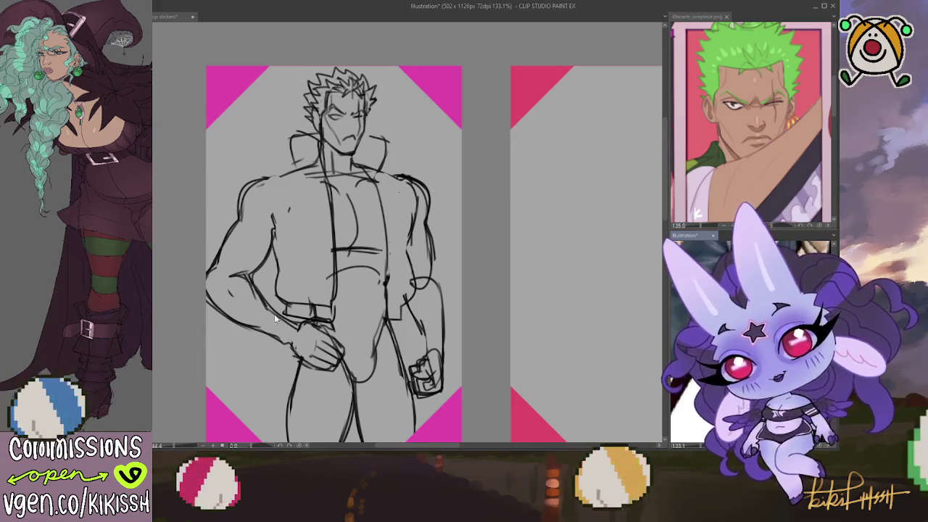
key(ctrl+Tab)
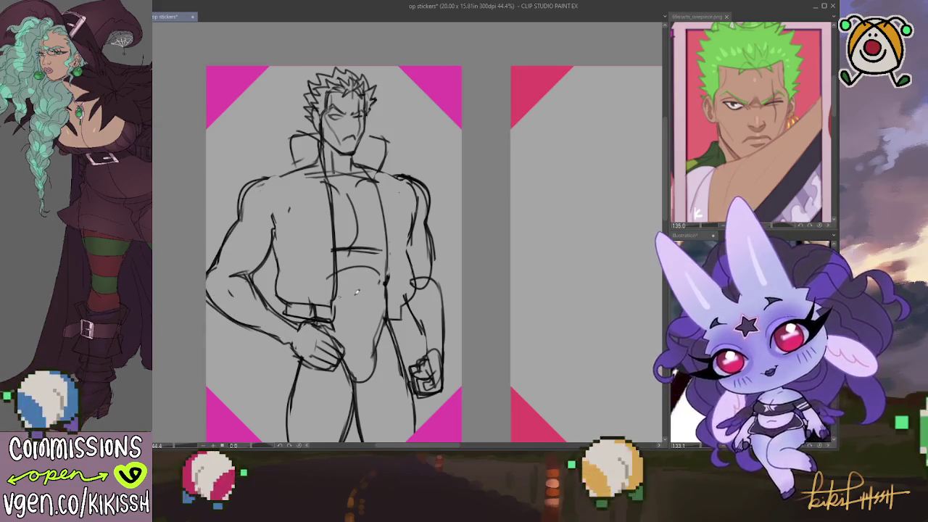
scroll(415, 298, down, 1)
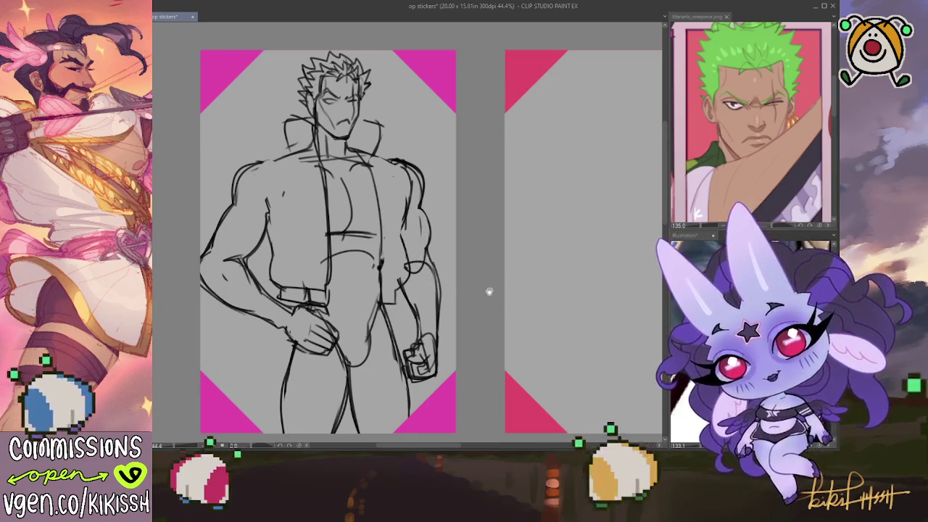
Redraw the left shoulder, upper arm, elbow and forearm lines.
click(681, 261)
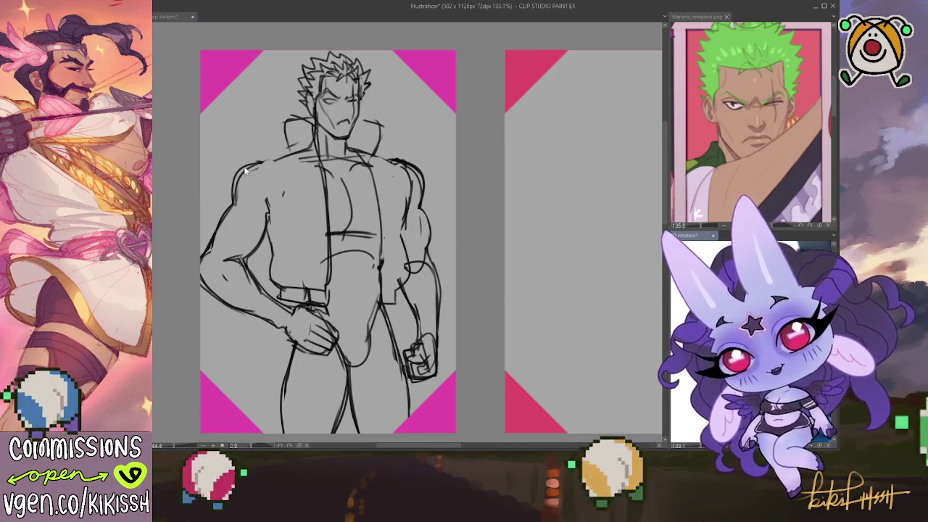
click(231, 192)
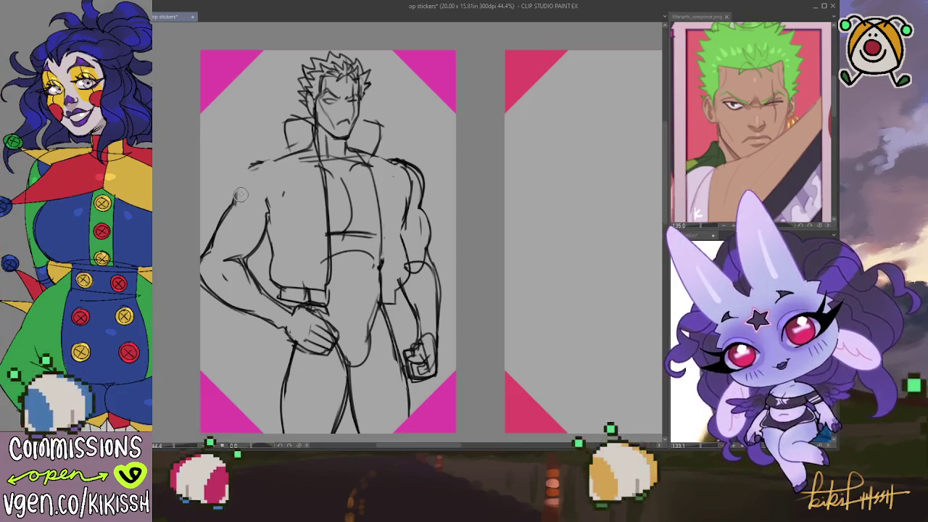
mouse_move(248, 167)
mouse_down()
mouse_move(211, 229)
mouse_move(203, 265)
mouse_move(281, 325)
mouse_up()
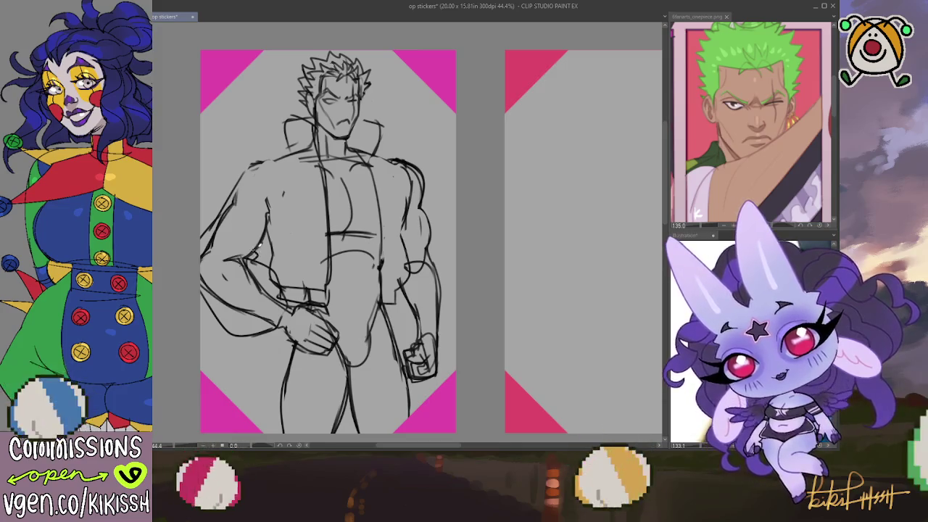
drag(246, 248, 259, 265)
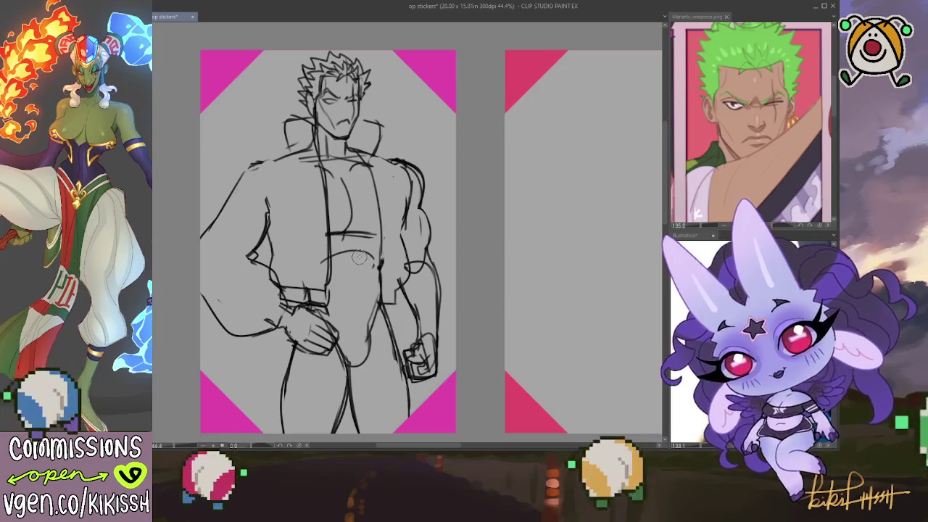
drag(429, 282, 427, 263)
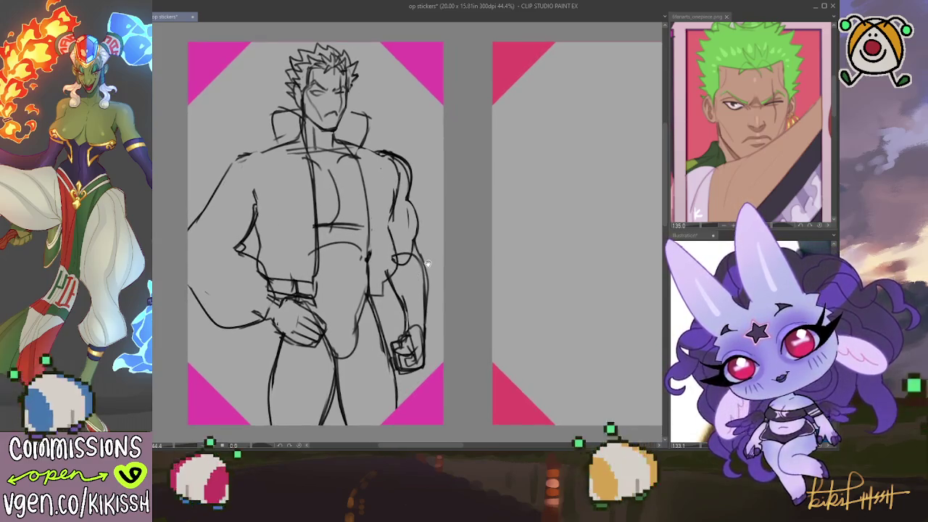
Add and strengthen a contour along the right arm's edge.
click(746, 340)
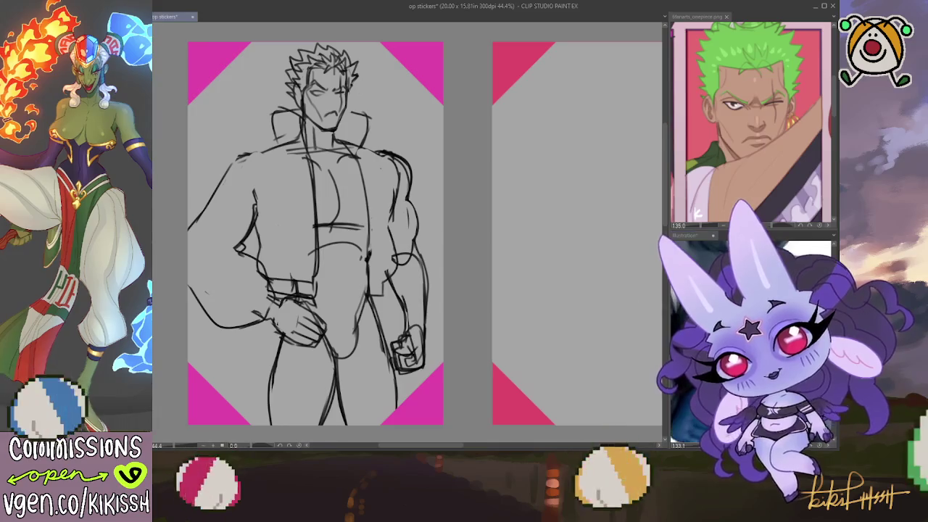
scroll(746, 341, down, 3)
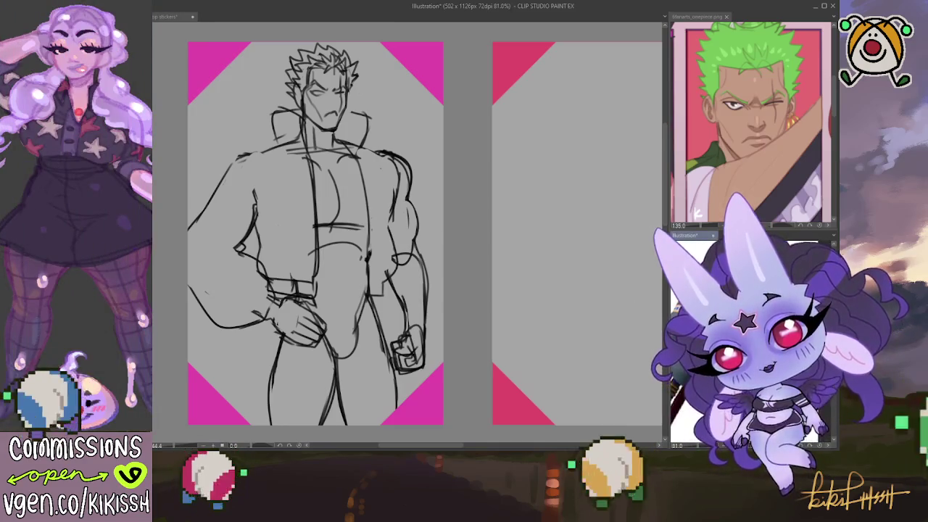
click(472, 172)
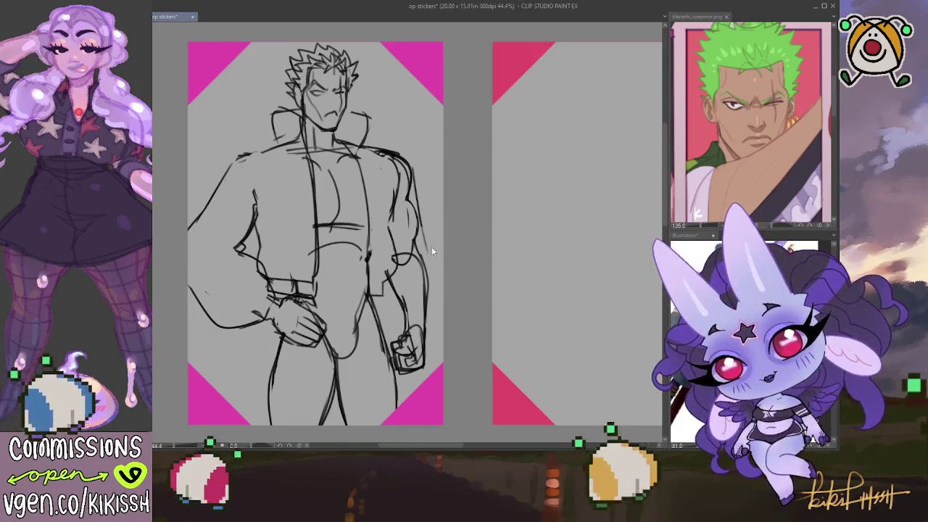
mouse_move(432, 252)
mouse_down()
mouse_move(442, 316)
mouse_move(399, 337)
mouse_move(422, 331)
mouse_up()
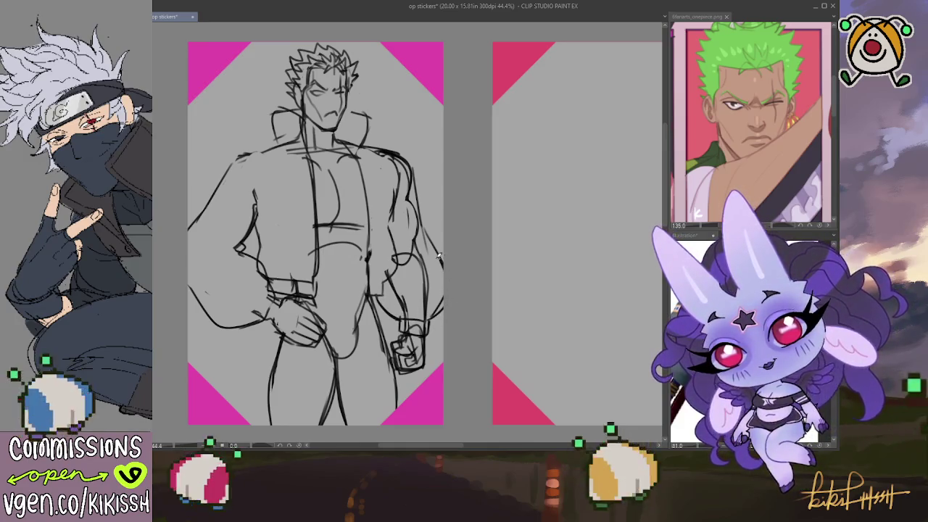
drag(439, 252, 427, 209)
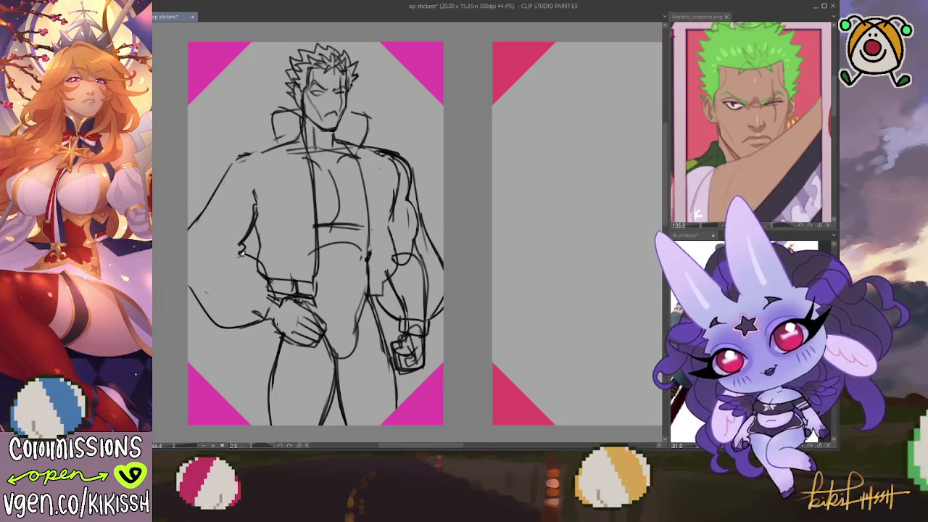
Add further strokes on the left forearm, upper arm, shoulder contour and chest.
mouse_move(241, 253)
mouse_down()
mouse_move(232, 283)
mouse_move(191, 271)
mouse_move(192, 261)
mouse_up()
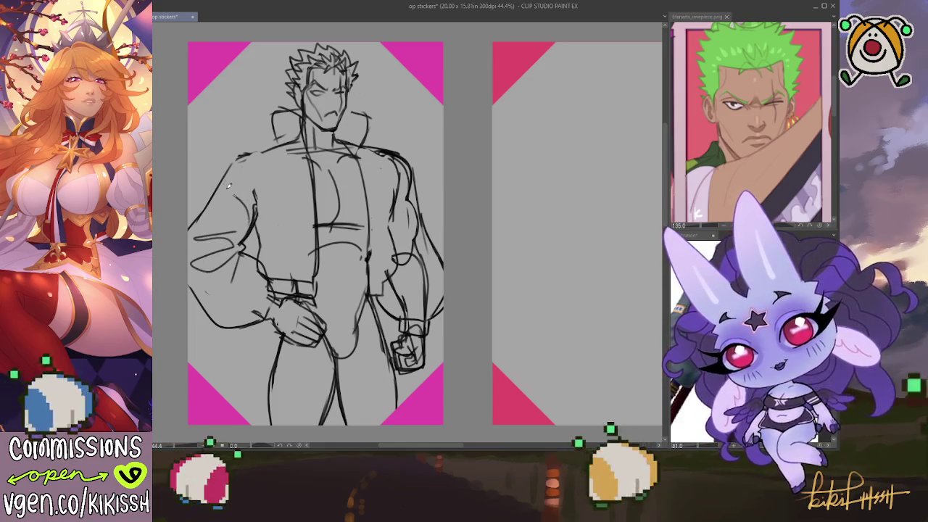
drag(255, 219, 266, 190)
mouse_move(264, 152)
mouse_down()
mouse_move(228, 172)
mouse_move(259, 149)
mouse_move(258, 211)
mouse_up()
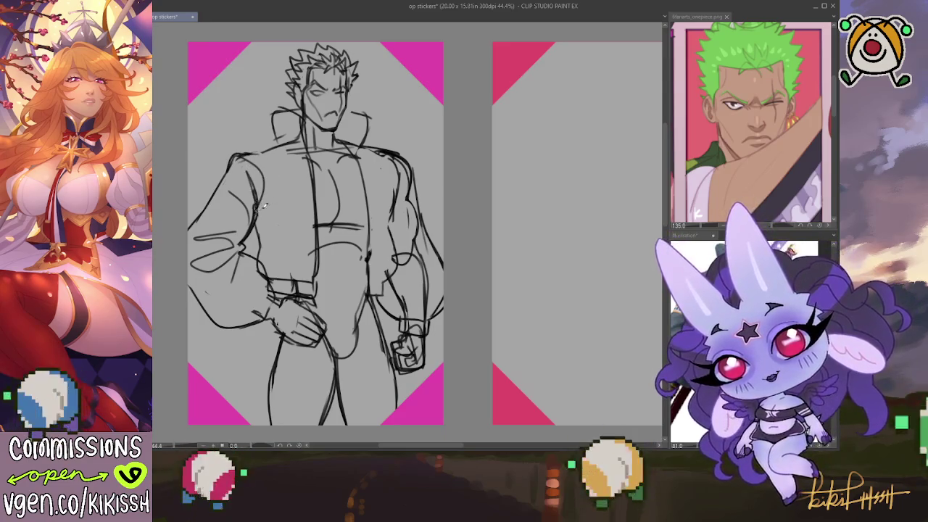
drag(278, 171, 268, 210)
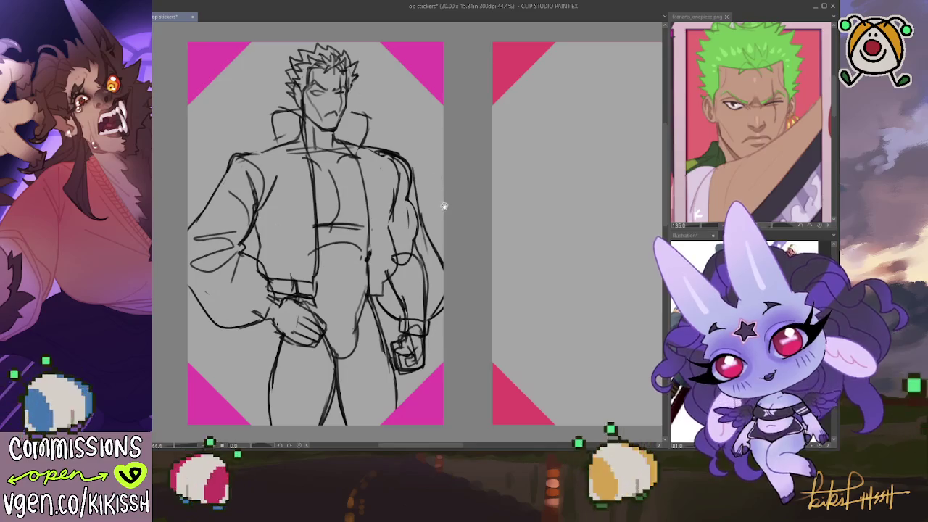
scroll(439, 205, down, 1)
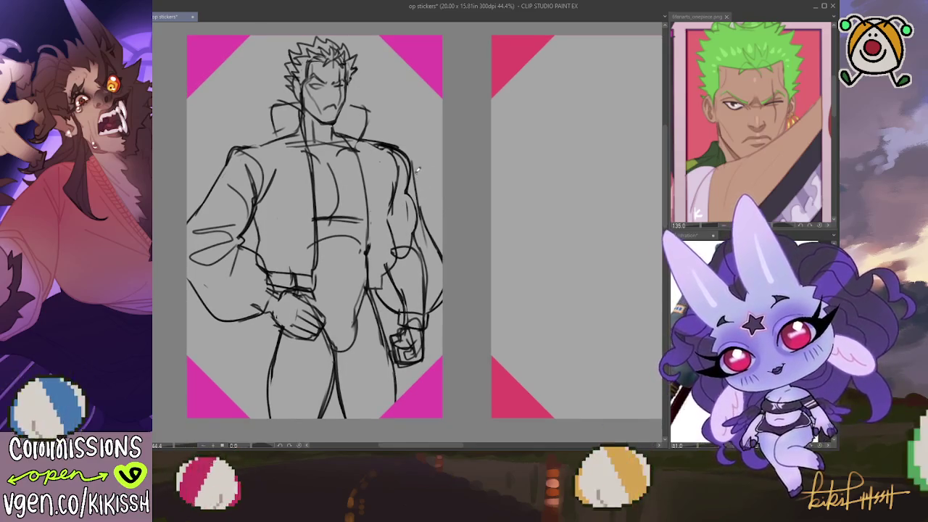
scroll(398, 148, up, 4)
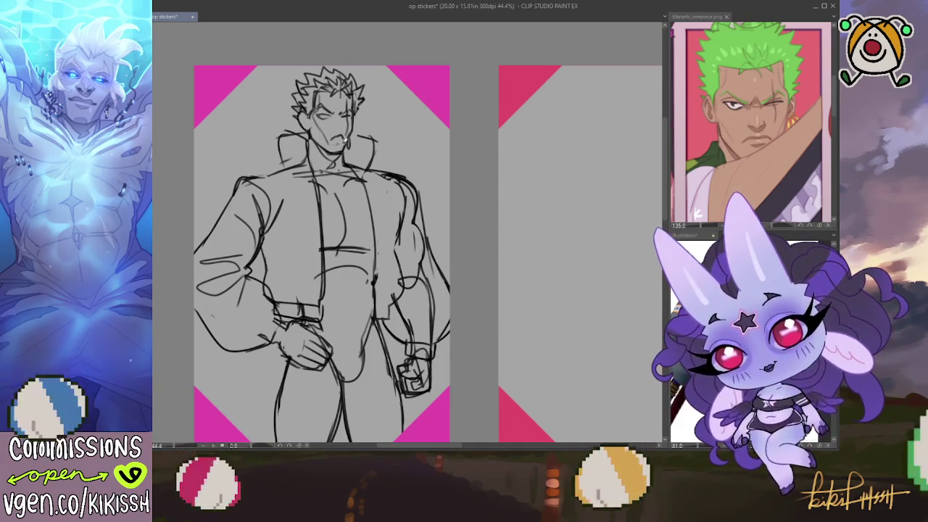
drag(346, 140, 428, 139)
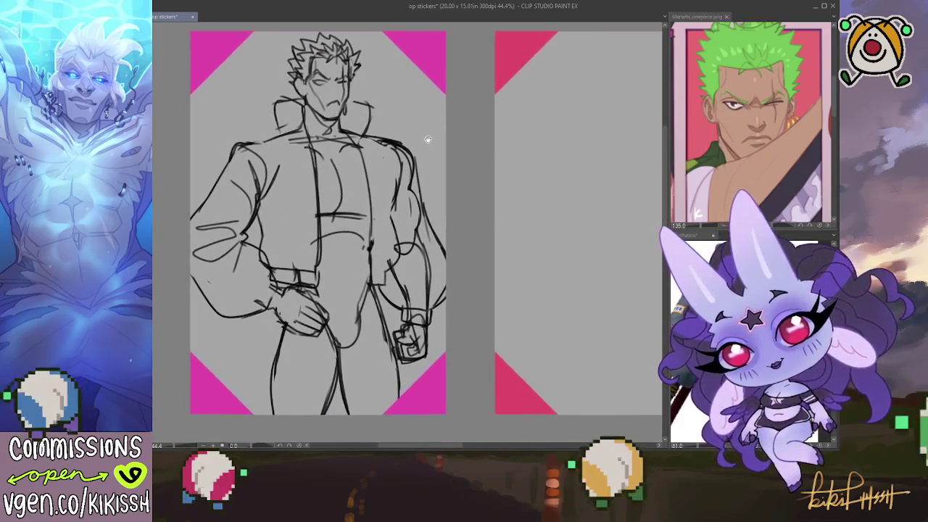
Move the figure sketch into the middle sticker panel and stretch it taller.
scroll(430, 124, down, 2)
scroll(345, 190, down, 1)
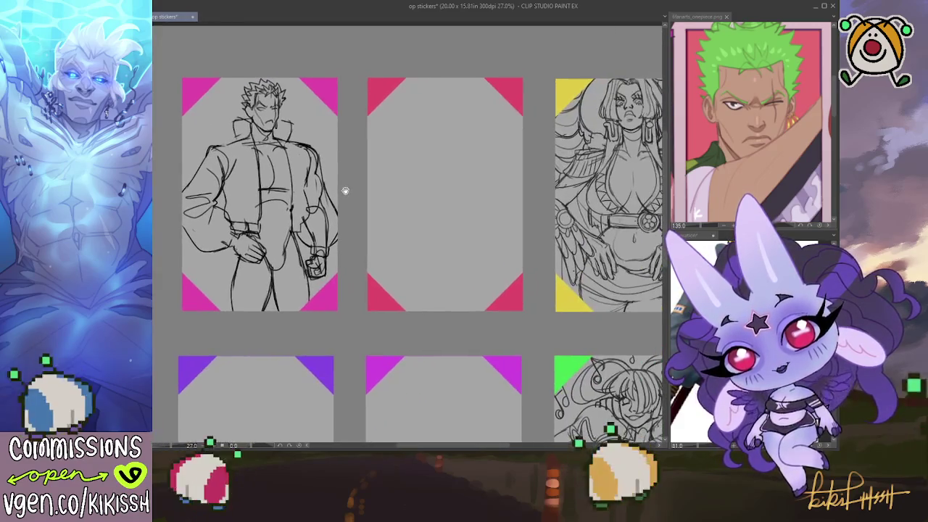
drag(425, 202, 381, 206)
drag(391, 203, 393, 203)
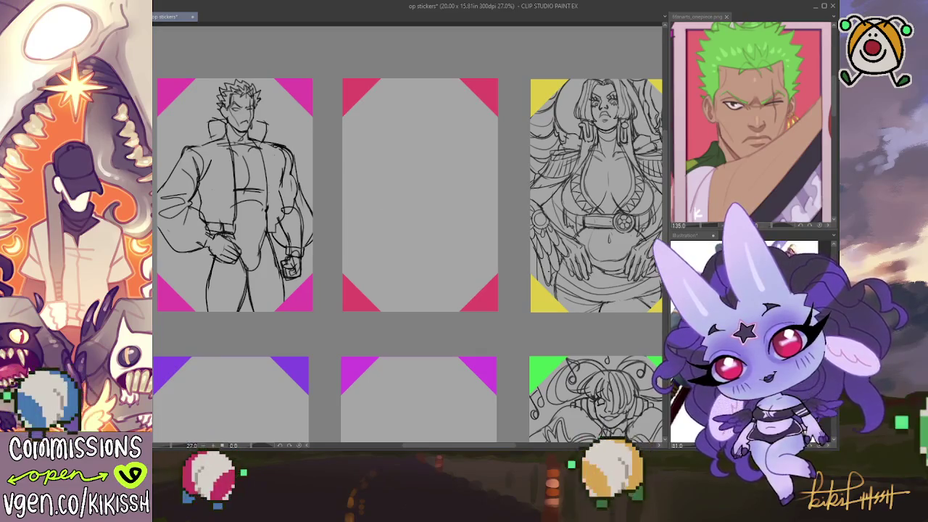
mouse_move(294, 223)
mouse_down()
mouse_move(478, 223)
mouse_move(432, 219)
mouse_up()
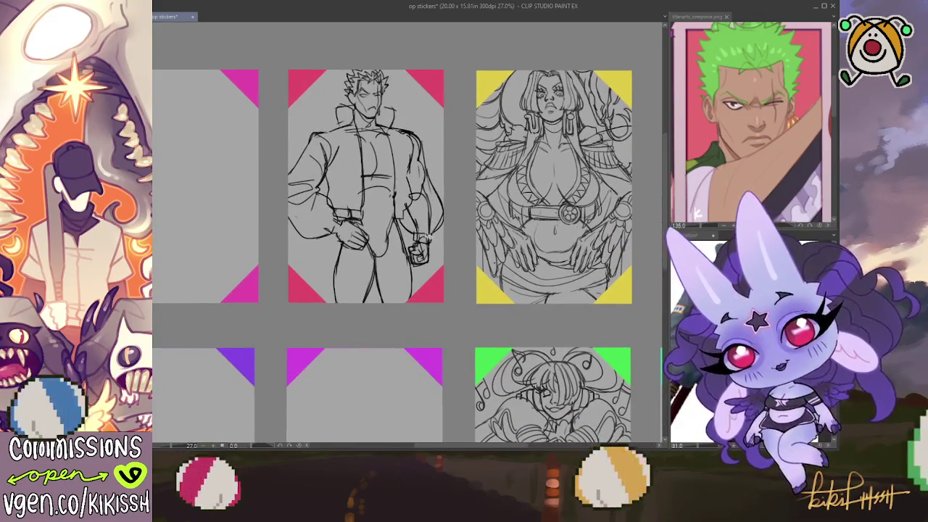
key(ctrl+t)
drag(360, 316, 360, 392)
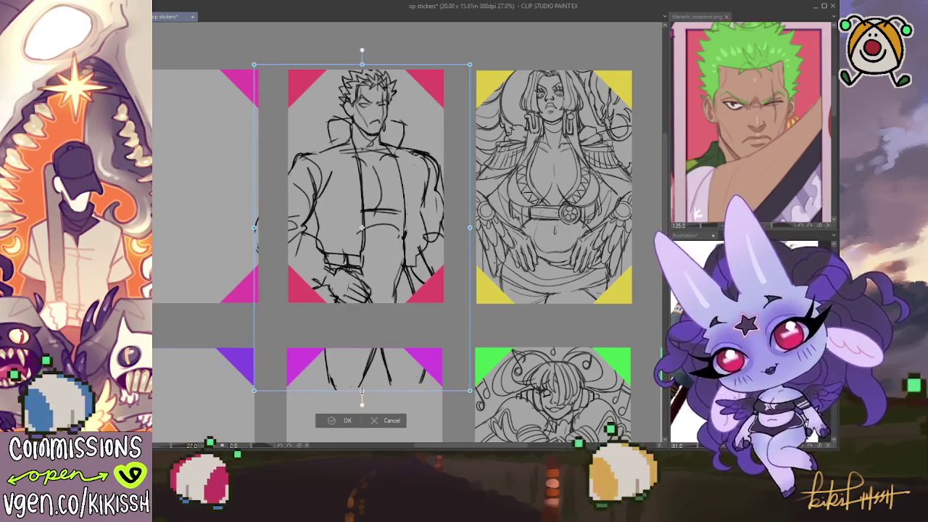
Apply the sketch resize, toggling undo and redo to compare versions.
key(Return)
key(ctrl+z)
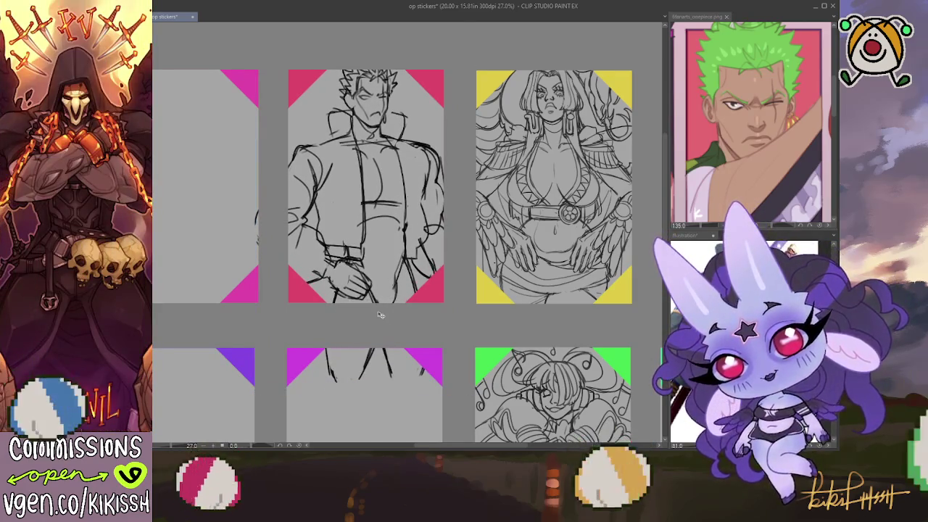
key(ctrl+y)
key(ctrl+z)
key(ctrl+y)
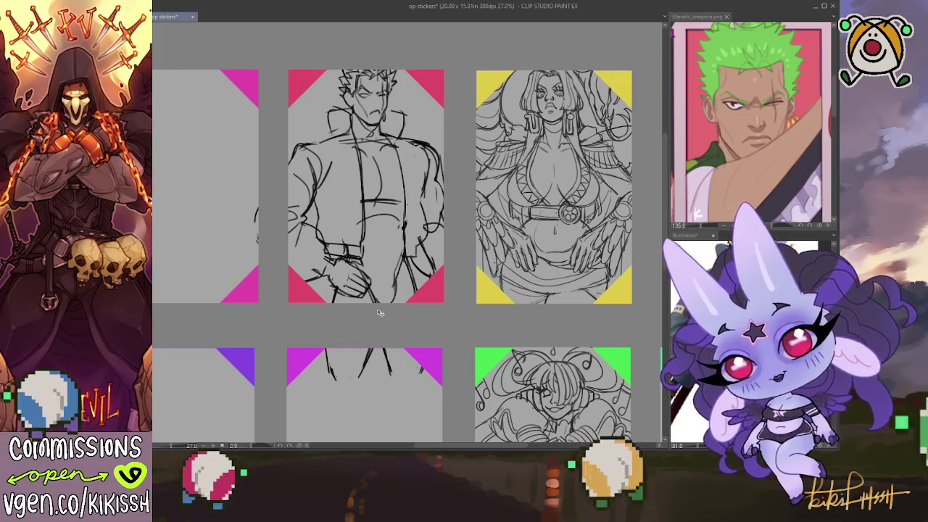
key(ctrl+z)
key(ctrl+y)
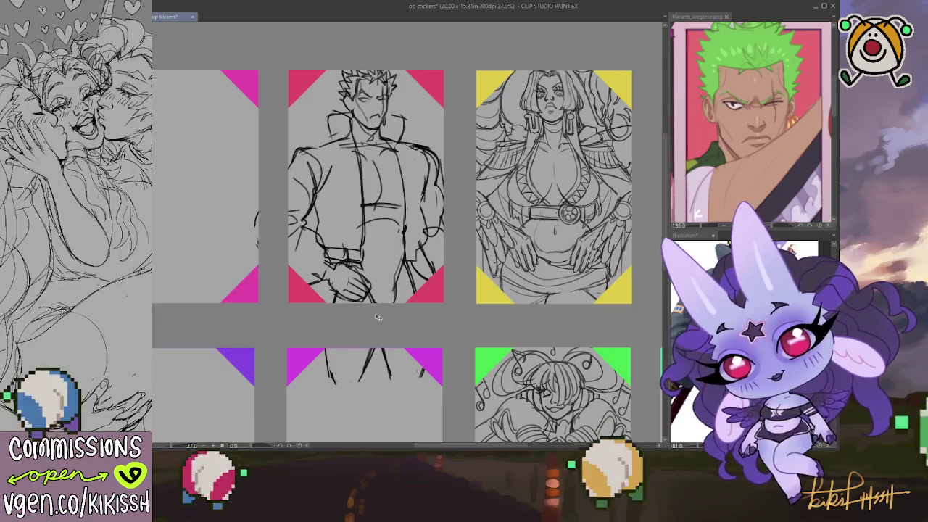
Enlarge the sketch very slightly and shift it right and down with Free Transform.
key(ctrl+t)
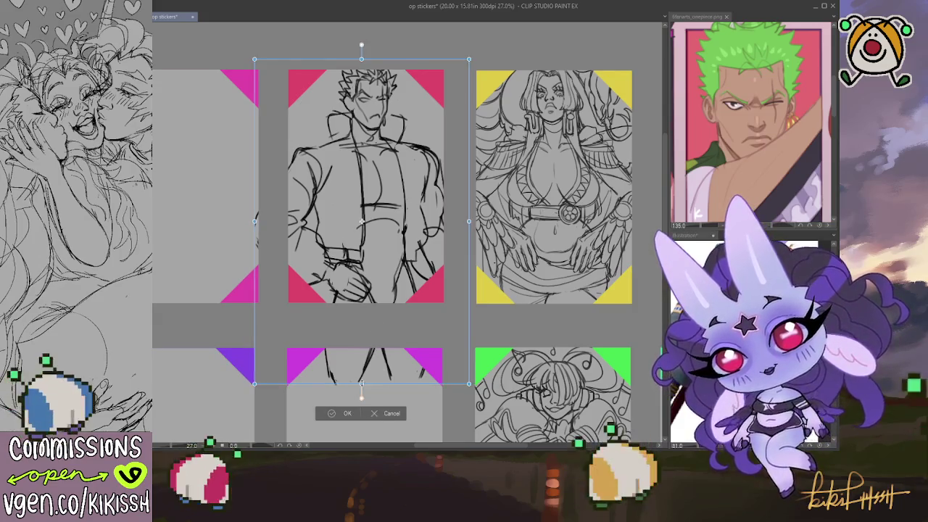
drag(474, 398, 473, 400)
drag(366, 349, 377, 321)
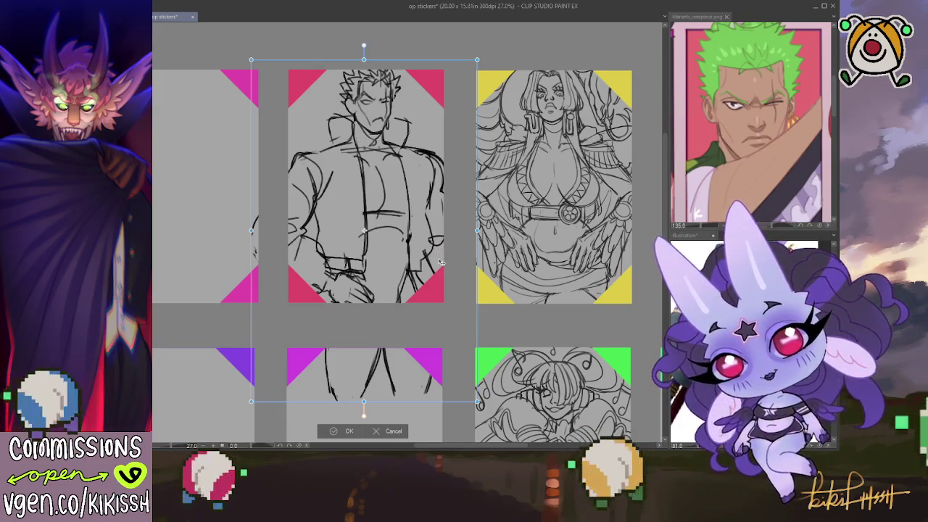
key(Return)
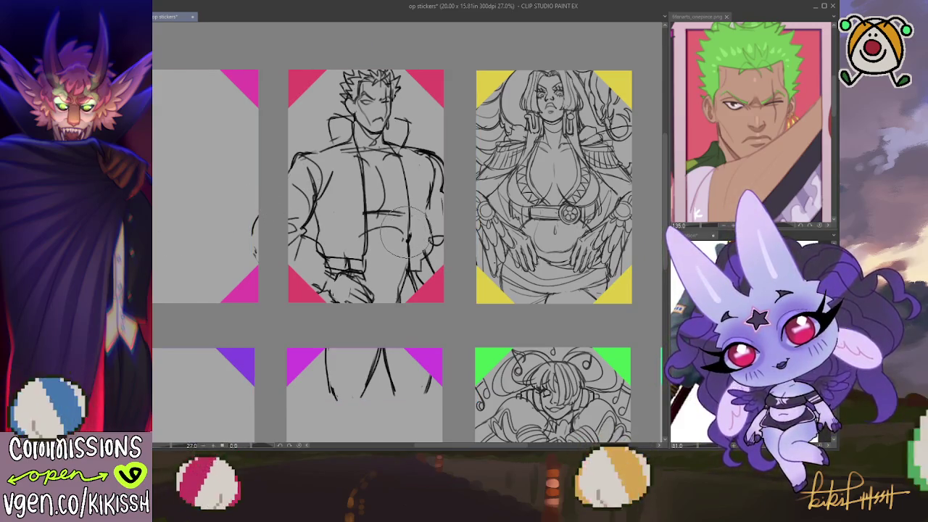
Undo the leg, bottom and outer arm strokes, then pan to the neighbouring sticker sketches.
key(ctrl+z)
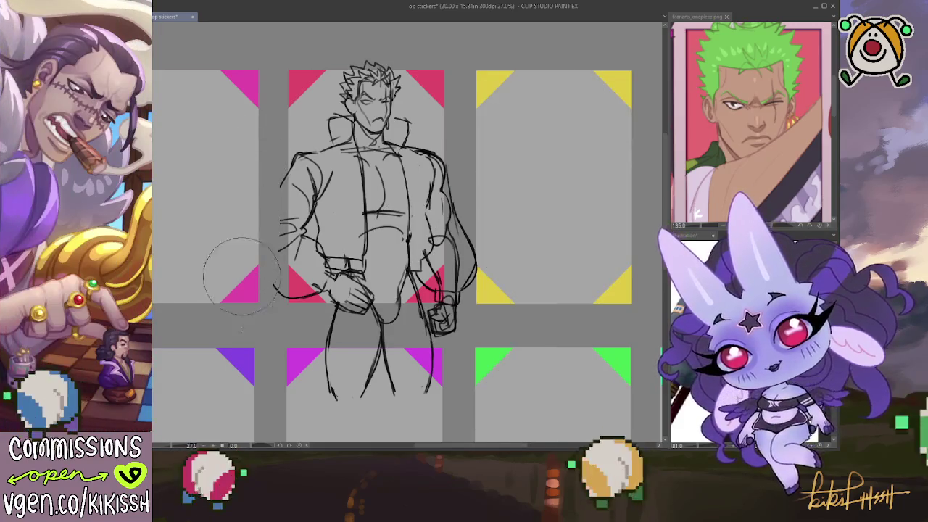
key(ctrl+z)
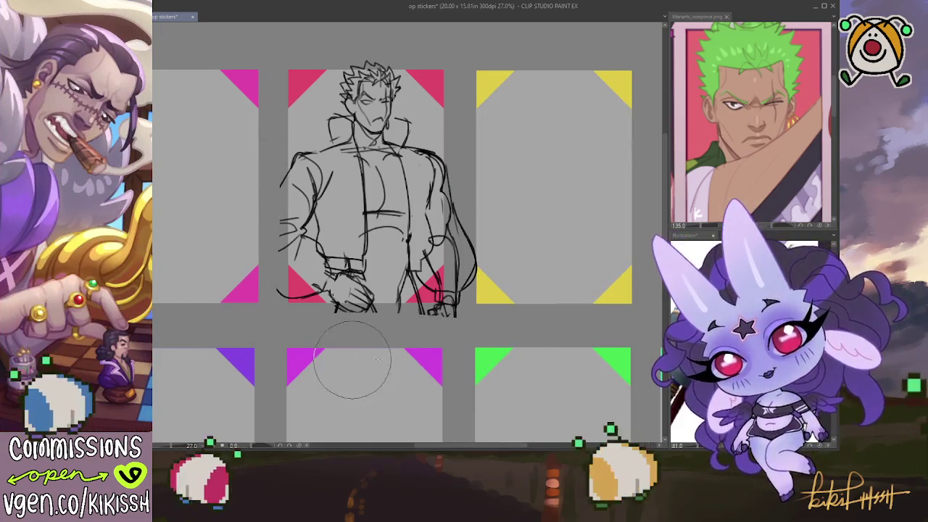
key(ctrl+z)
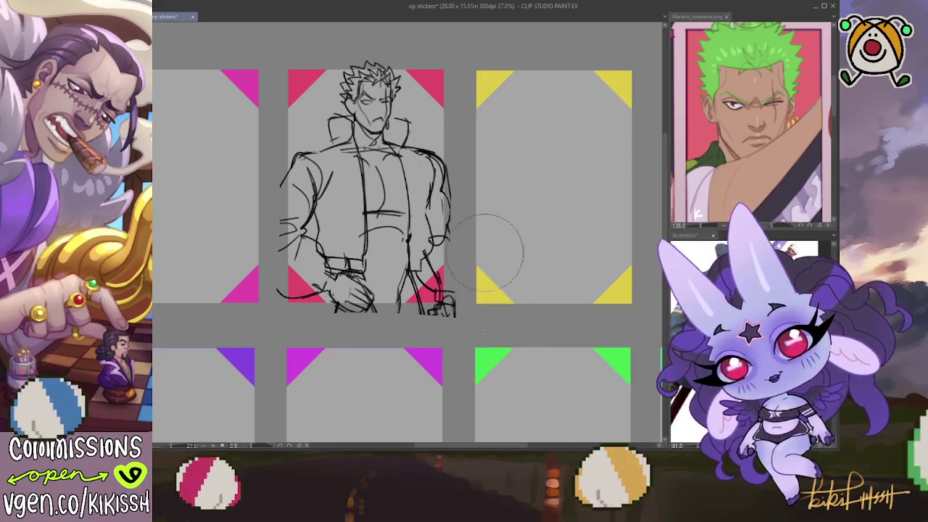
key(ctrl+z)
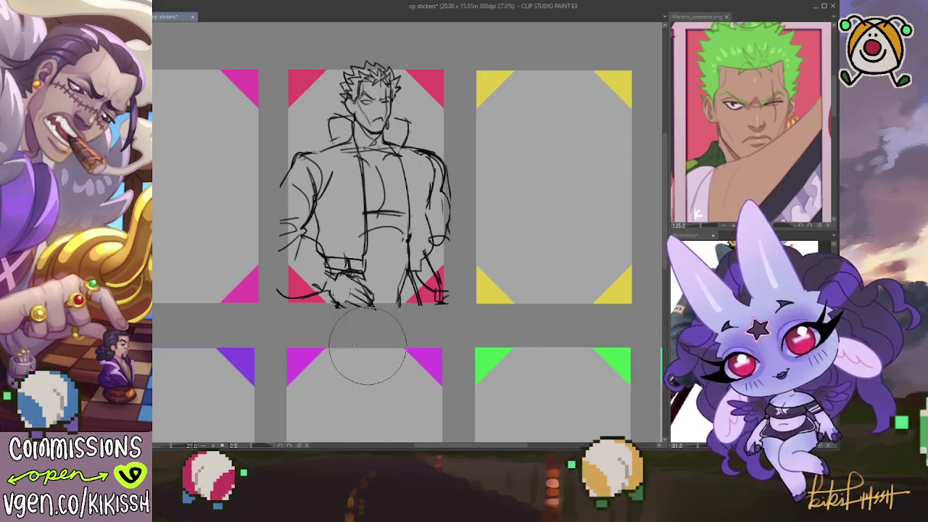
key(ctrl+z)
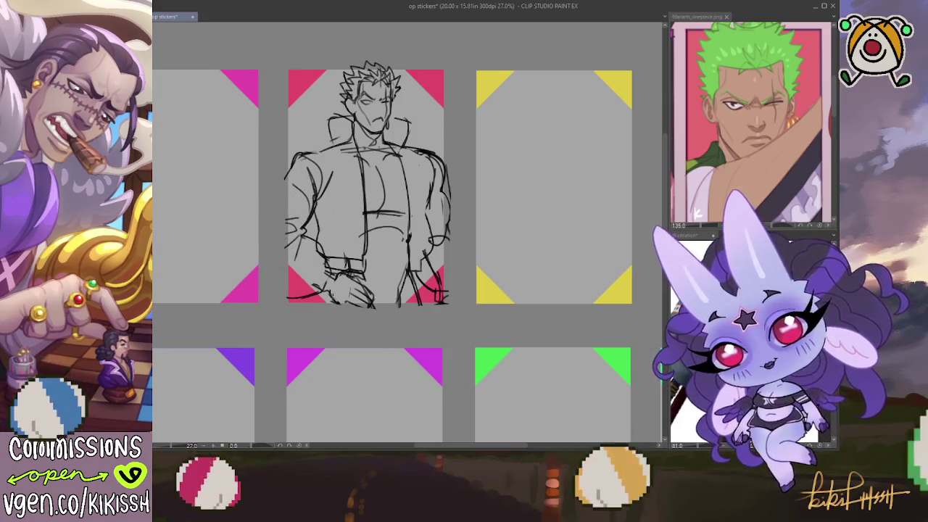
drag(399, 245, 379, 244)
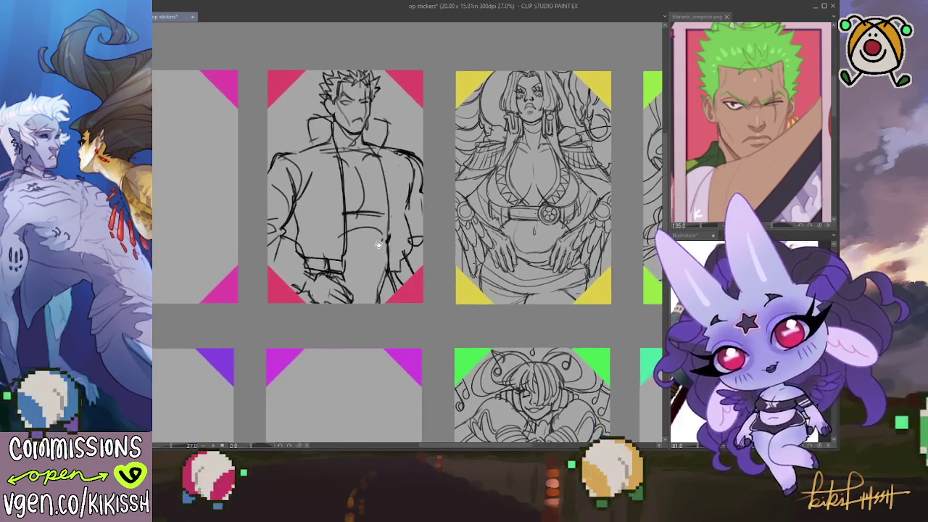
scroll(378, 148, up, 1)
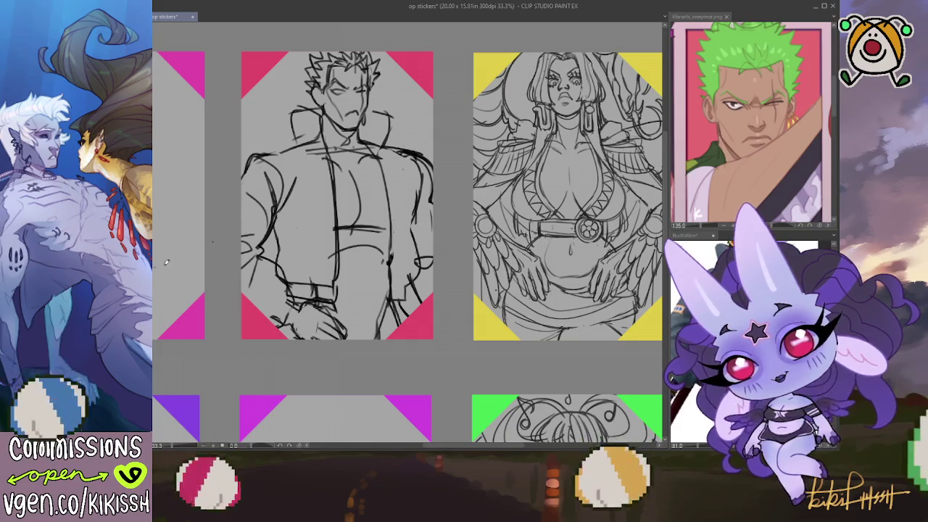
Fade Zoro's sketch layer to light grey, glancing at the Illustration document and returning to op stickers.
key(ctrl+shift+o)
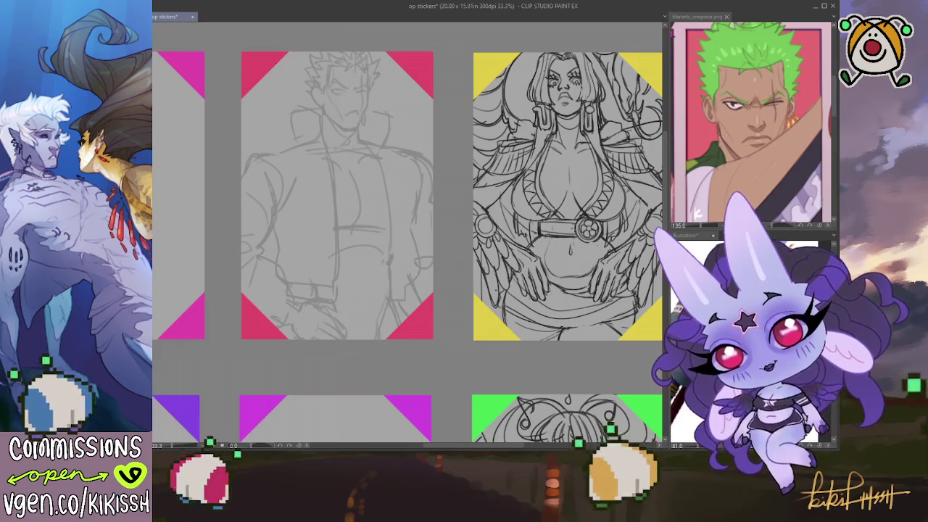
key(ctrl+Tab)
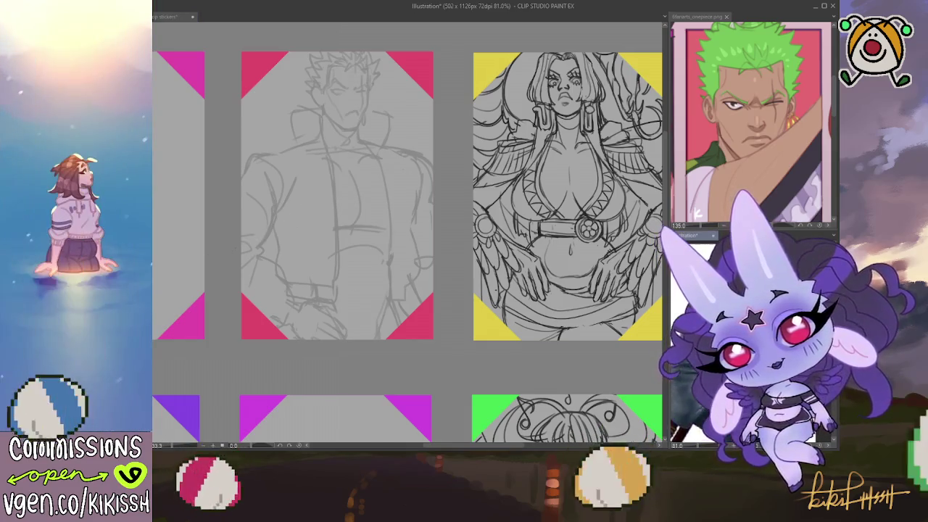
key(ctrl+Tab)
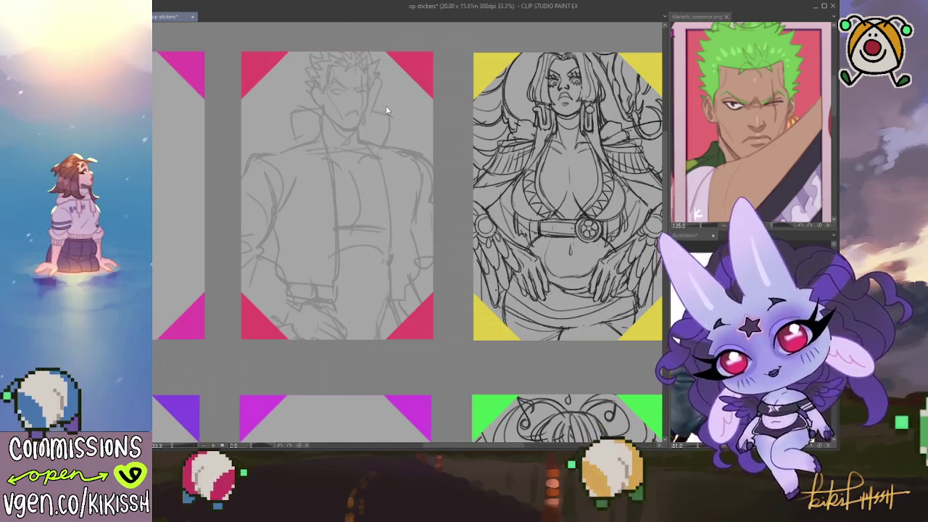
Sketch the swords behind Zoro's shoulder, erasing and redrawing as needed.
mouse_move(403, 78)
mouse_down()
mouse_move(373, 132)
mouse_move(403, 125)
mouse_up()
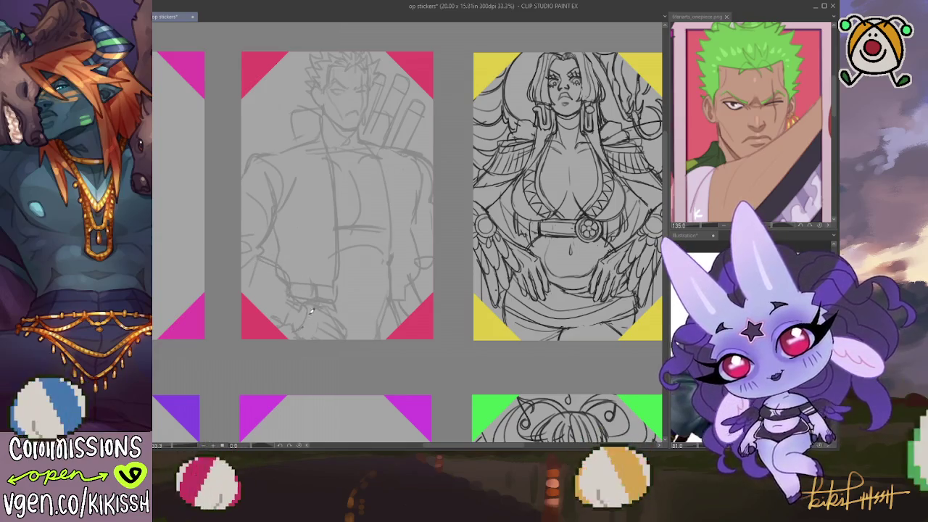
key(e)
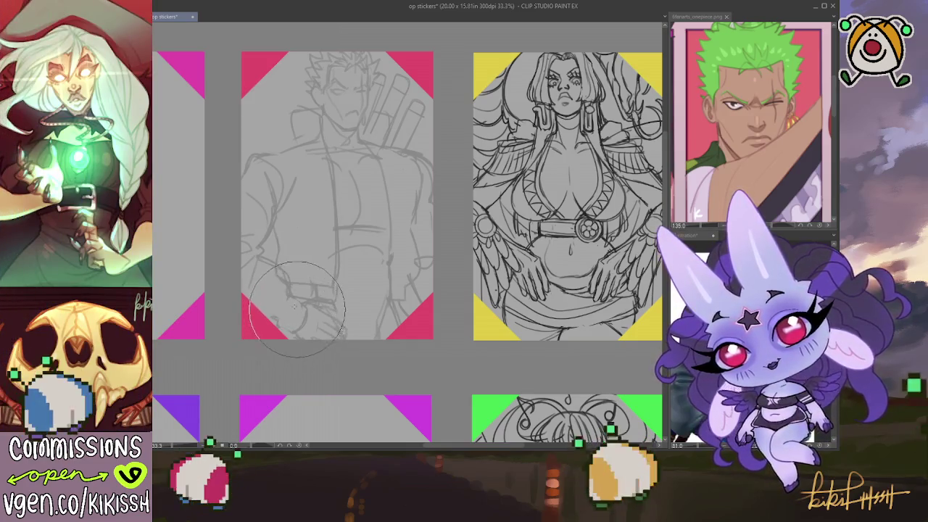
key(p)
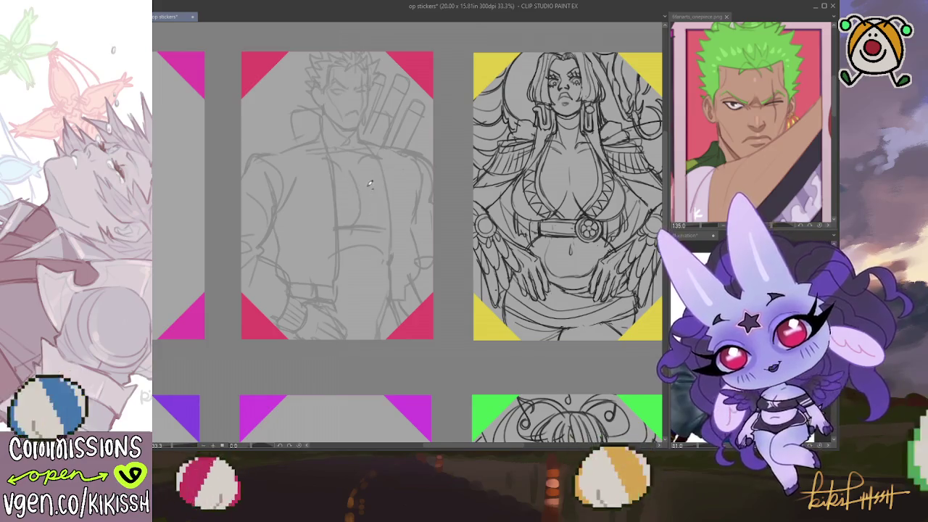
Add a small round clasp and a jacket-front line, and adjust the brush size.
drag(374, 187, 385, 191)
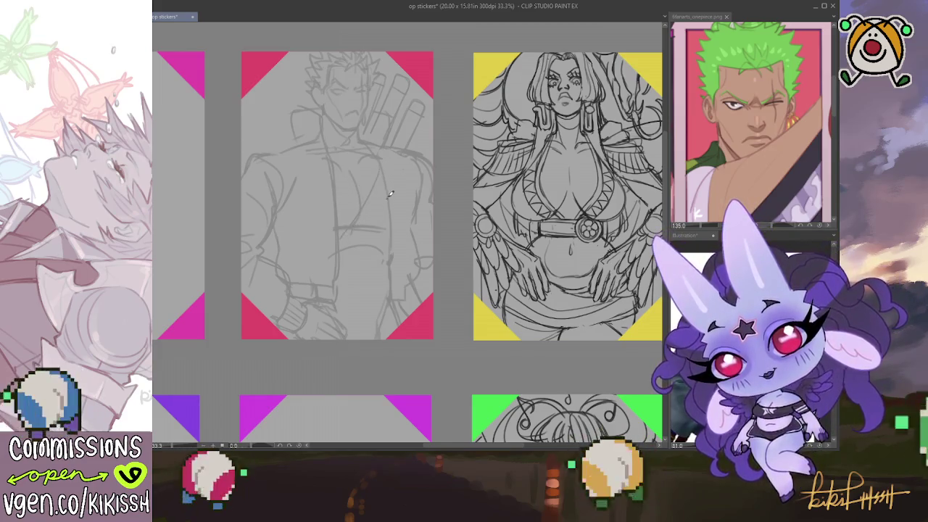
drag(363, 235, 337, 270)
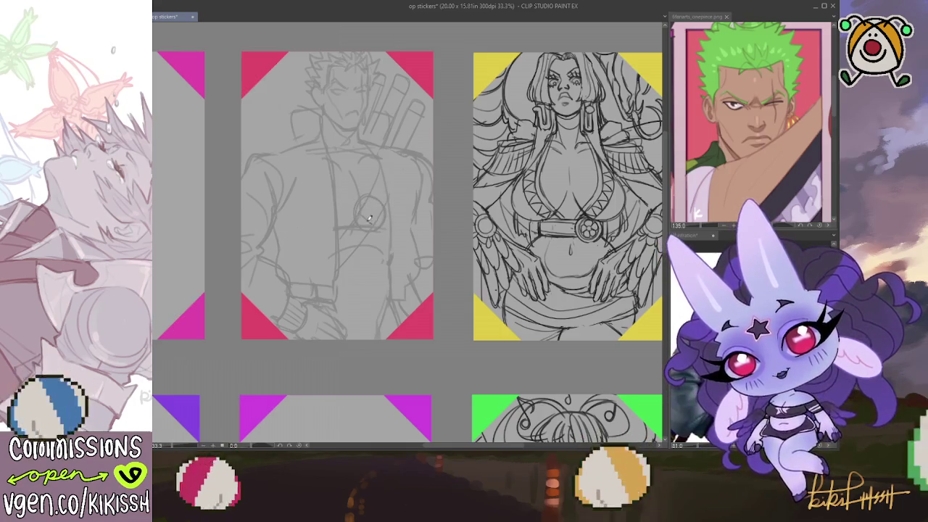
drag(368, 198, 360, 216)
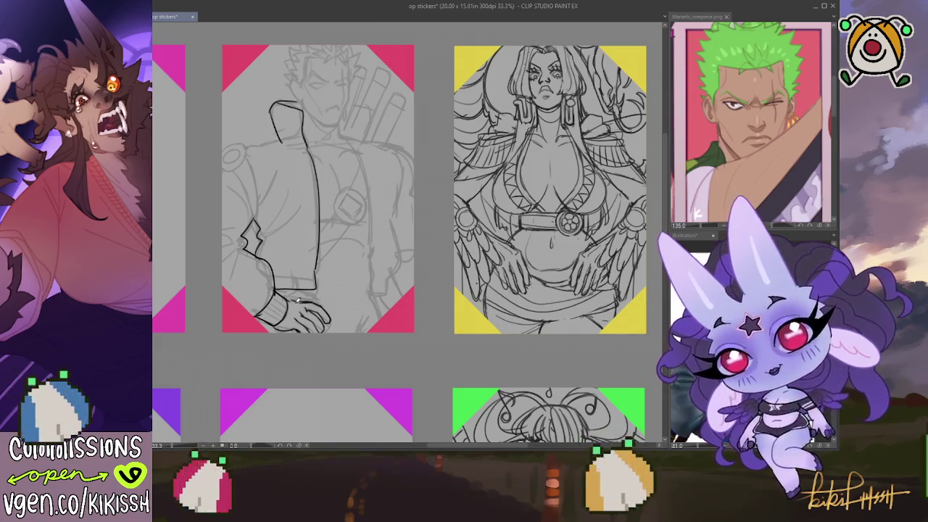
Ink the wrist cuff, the long jacket-front curve, the lower arm outline and the right shoulder top.
drag(297, 293, 313, 298)
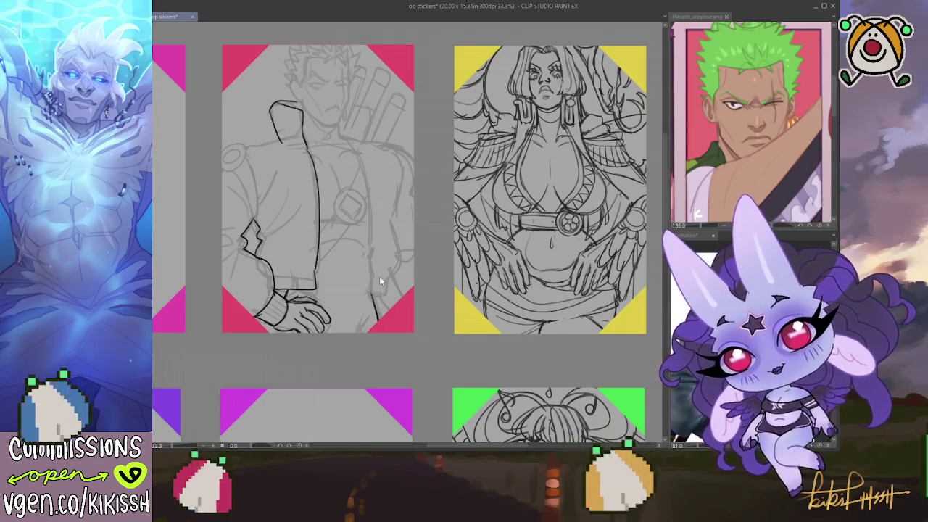
drag(353, 140, 370, 247)
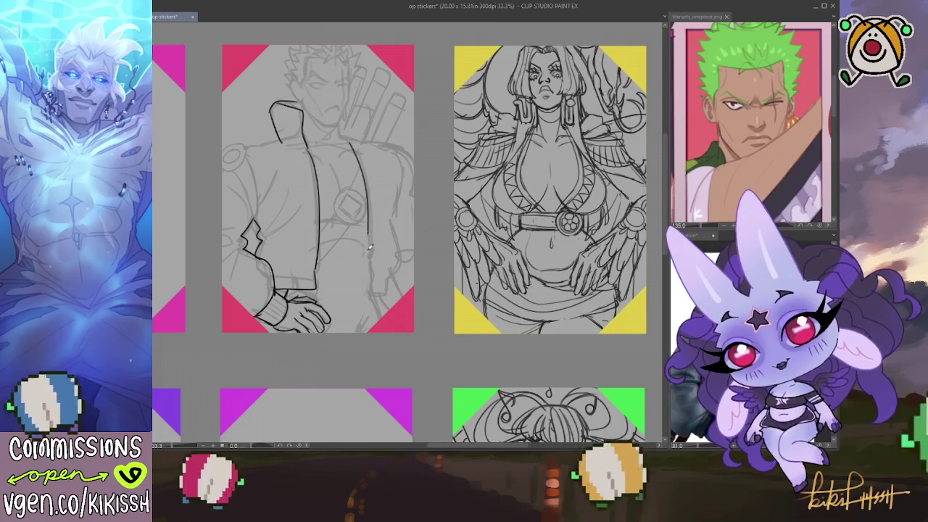
mouse_move(366, 288)
mouse_down()
mouse_move(392, 285)
mouse_move(400, 222)
mouse_up()
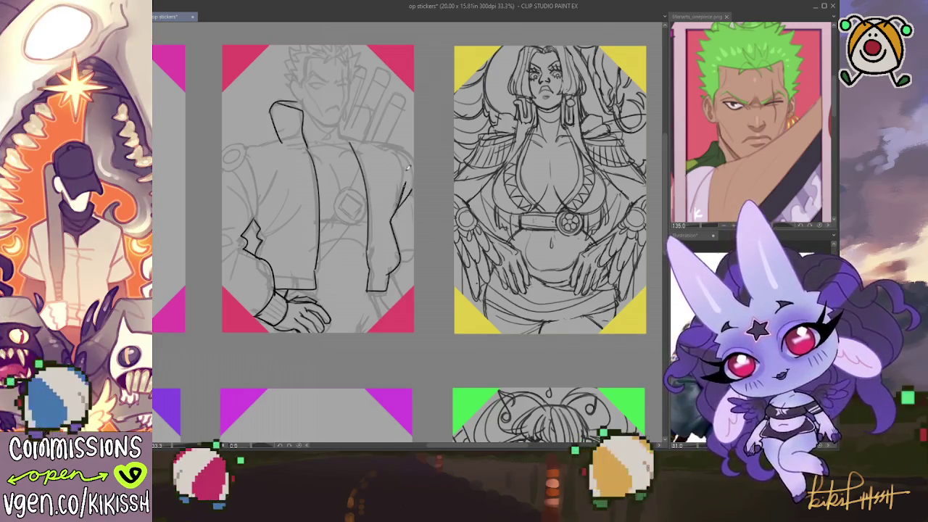
mouse_move(401, 150)
mouse_down()
mouse_move(412, 163)
mouse_move(406, 143)
mouse_move(413, 163)
mouse_move(404, 182)
mouse_up()
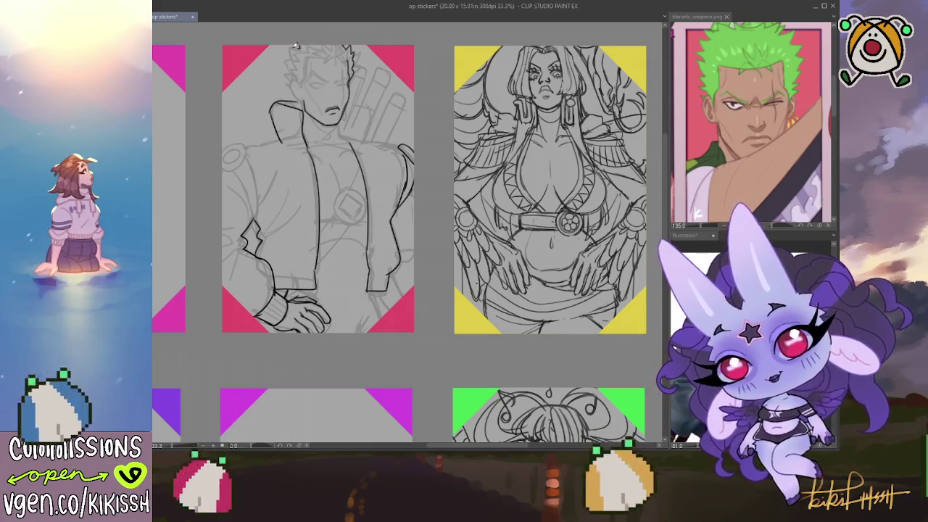
Ink spiky strands on the hair's left side and redraw an inner jacket line after undoing it.
drag(288, 64, 291, 81)
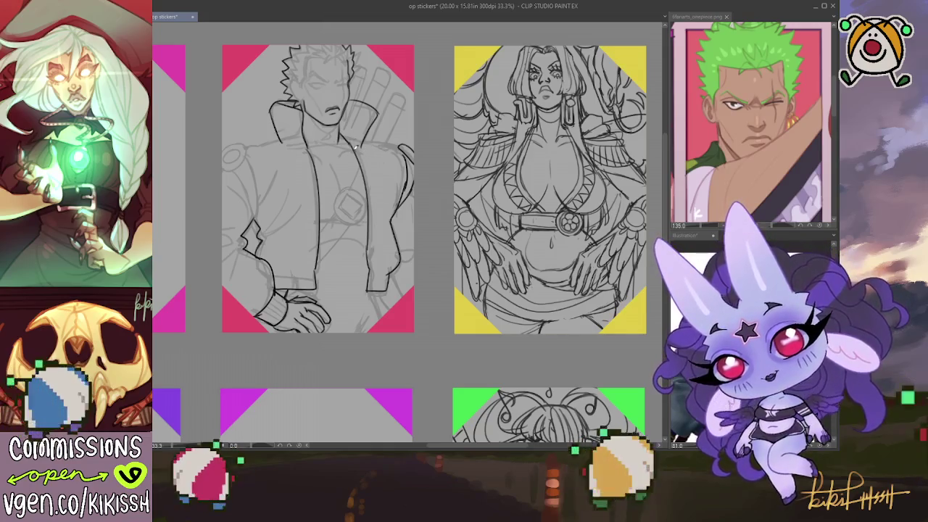
drag(349, 158, 366, 214)
key(ctrl+z)
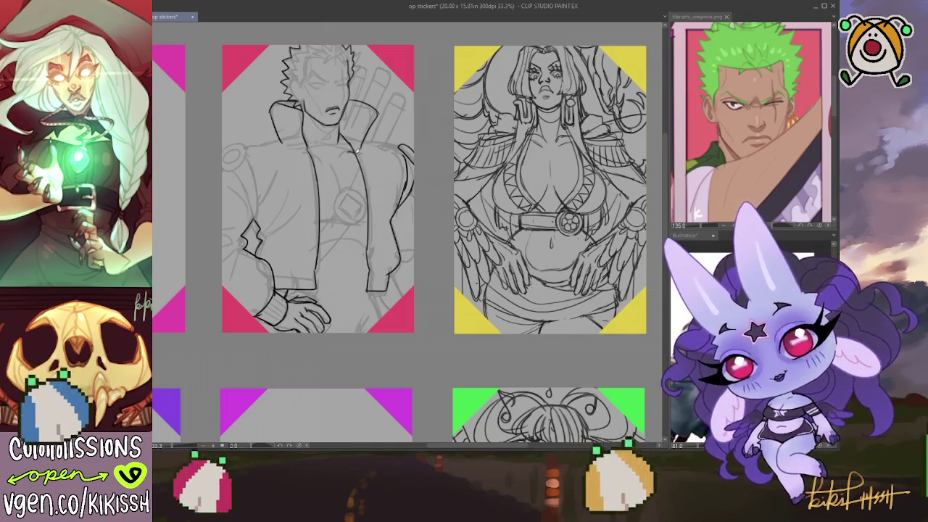
drag(347, 153, 368, 222)
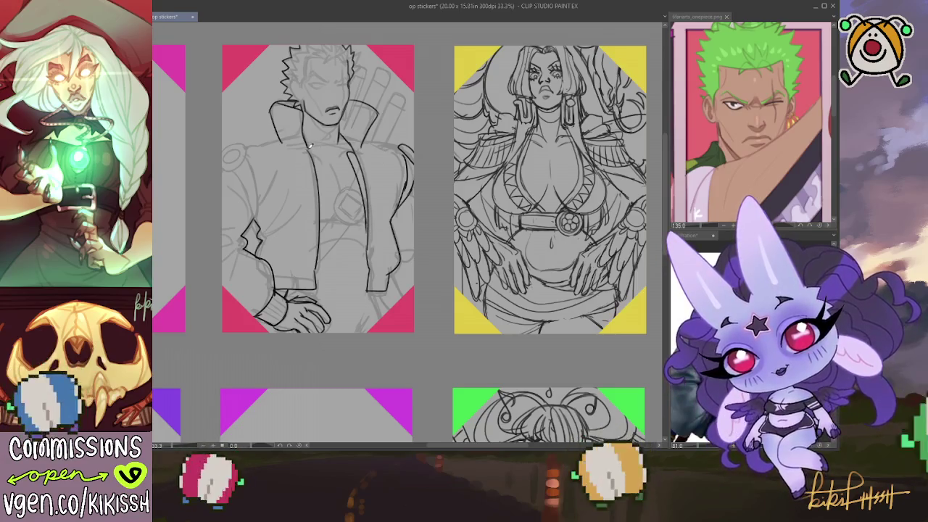
Settle the vertical jacket line after several undone attempts, then rough in the sword hilts.
drag(326, 155, 316, 194)
key(ctrl+z)
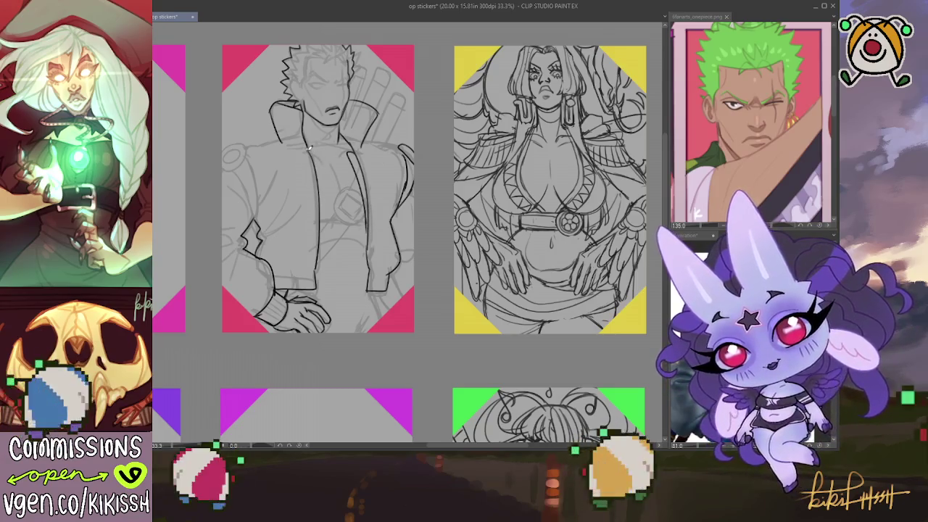
drag(322, 153, 316, 206)
key(ctrl+z)
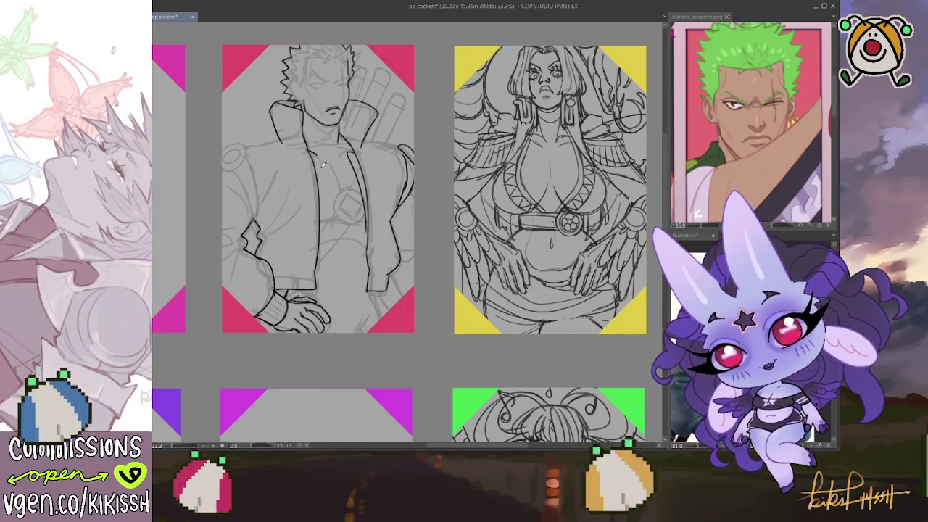
drag(324, 157, 319, 253)
key(ctrl+z)
mouse_move(324, 160)
mouse_down()
mouse_move(316, 277)
mouse_move(307, 158)
mouse_up()
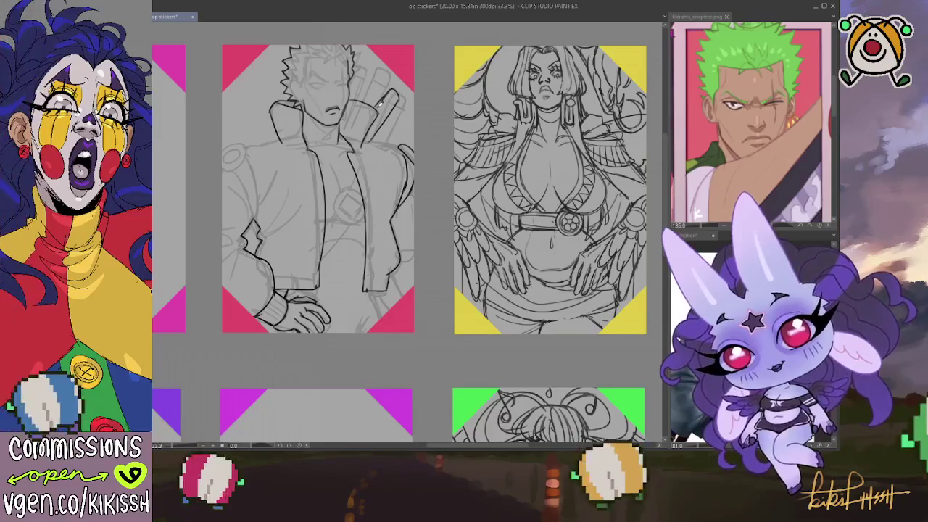
mouse_move(376, 103)
mouse_down()
mouse_move(392, 71)
mouse_move(378, 66)
mouse_up()
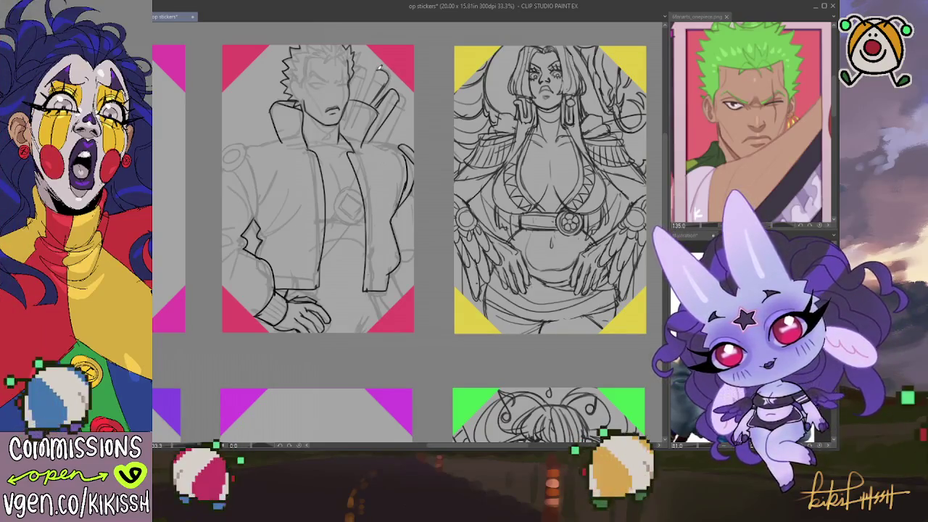
mouse_move(371, 101)
mouse_down()
mouse_move(387, 82)
mouse_move(377, 68)
mouse_up()
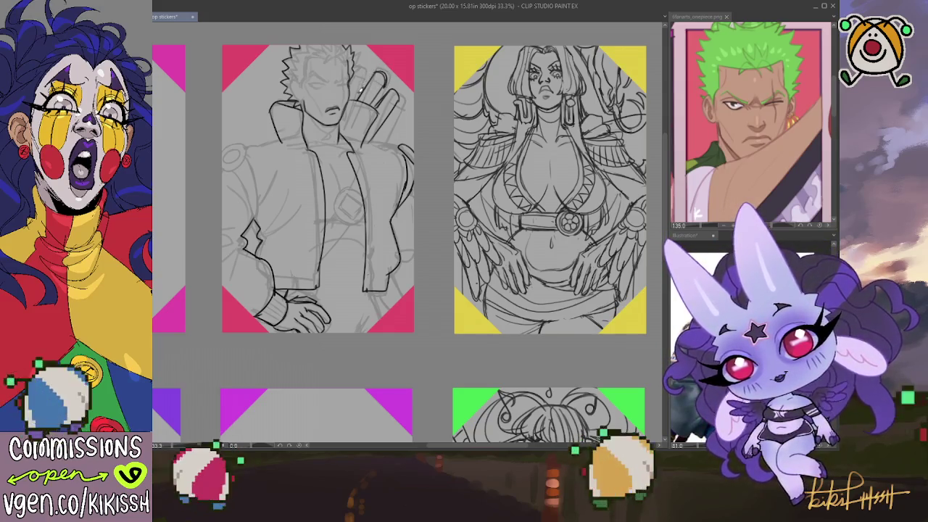
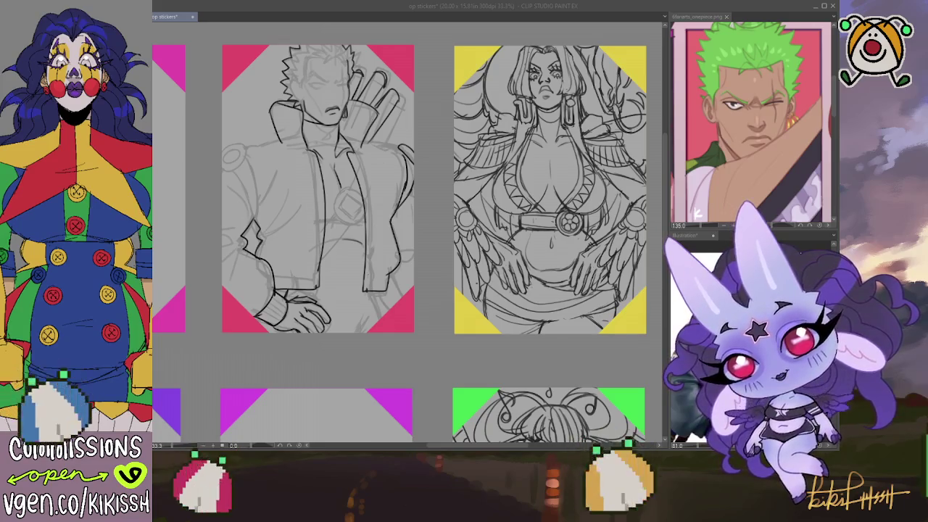
Zoom in on the pink-panel character and pencil the eye line, spiky hair strands and scowling mouth.
drag(452, 171, 497, 158)
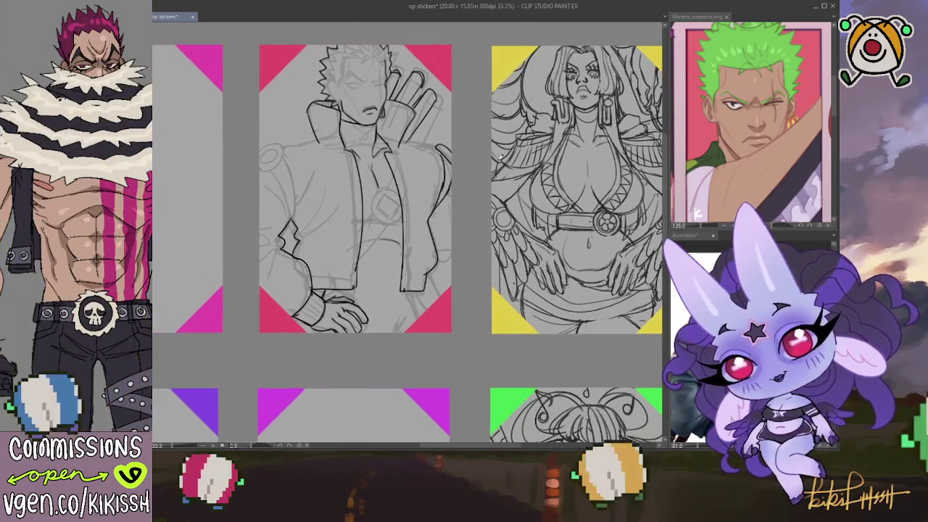
key(ctrl+plus)
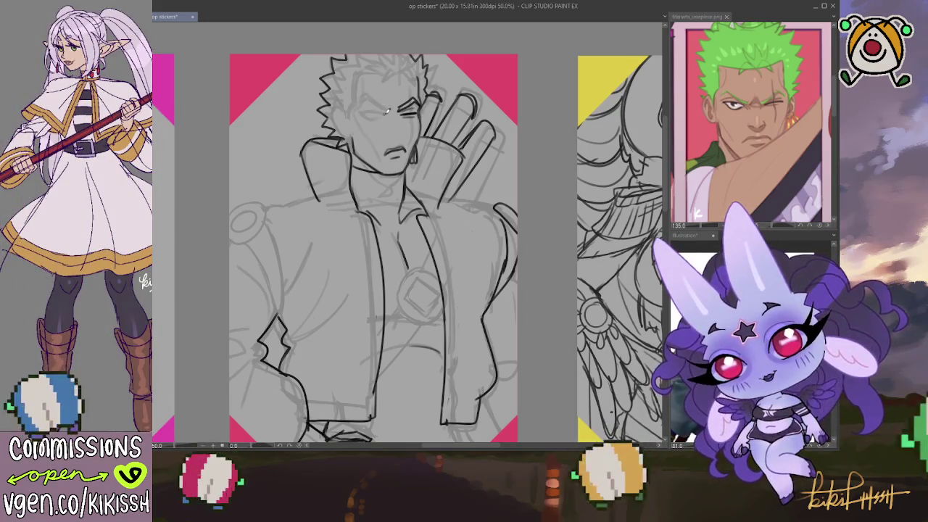
mouse_move(384, 110)
mouse_down()
mouse_move(361, 109)
mouse_move(387, 113)
mouse_up()
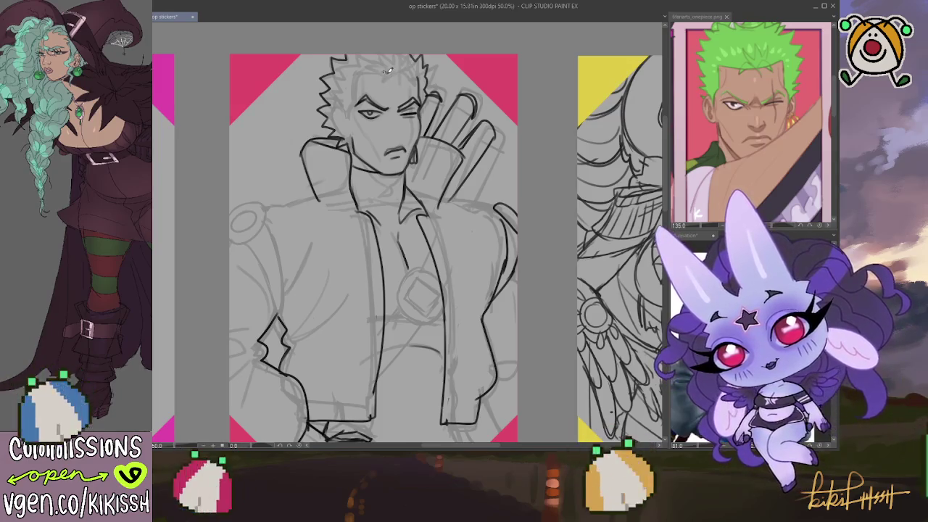
drag(391, 71, 378, 82)
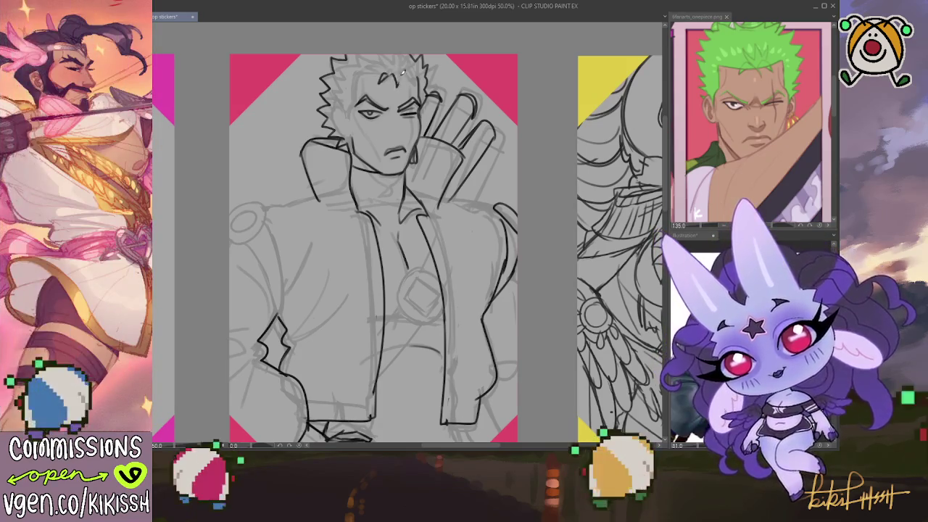
mouse_move(405, 67)
mouse_down()
mouse_move(419, 76)
mouse_move(413, 85)
mouse_up()
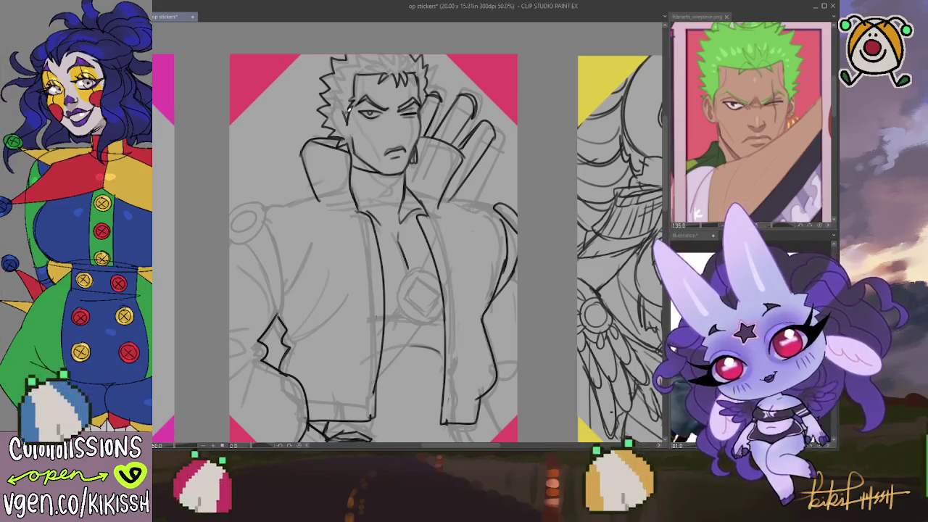
mouse_move(339, 90)
mouse_down()
mouse_move(346, 66)
mouse_move(370, 47)
mouse_move(409, 65)
mouse_up()
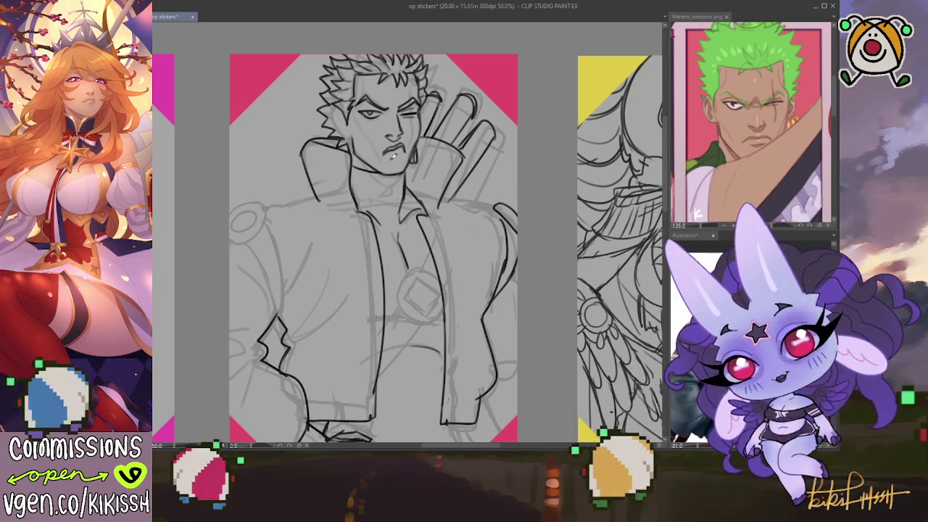
drag(398, 151, 391, 149)
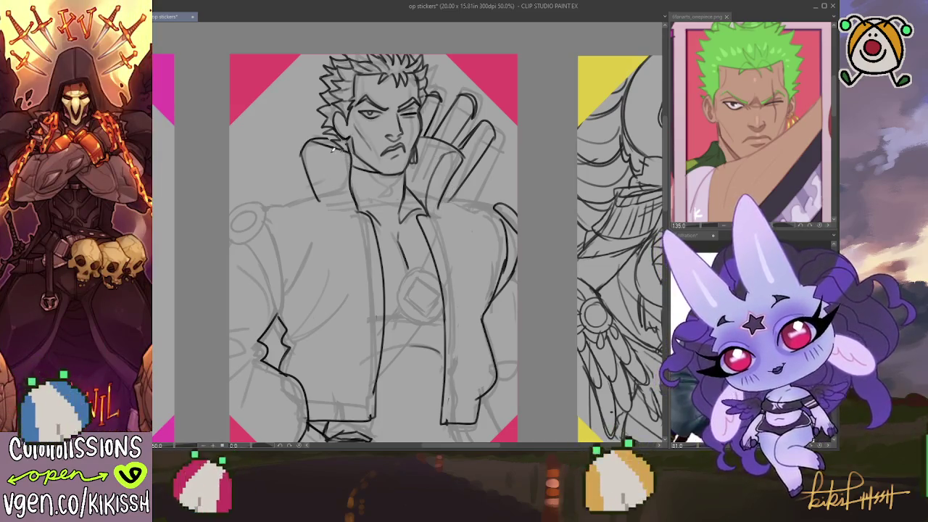
Redraw the inner collar line, undoing and retrying until it sits right.
drag(342, 147, 352, 206)
drag(334, 151, 354, 206)
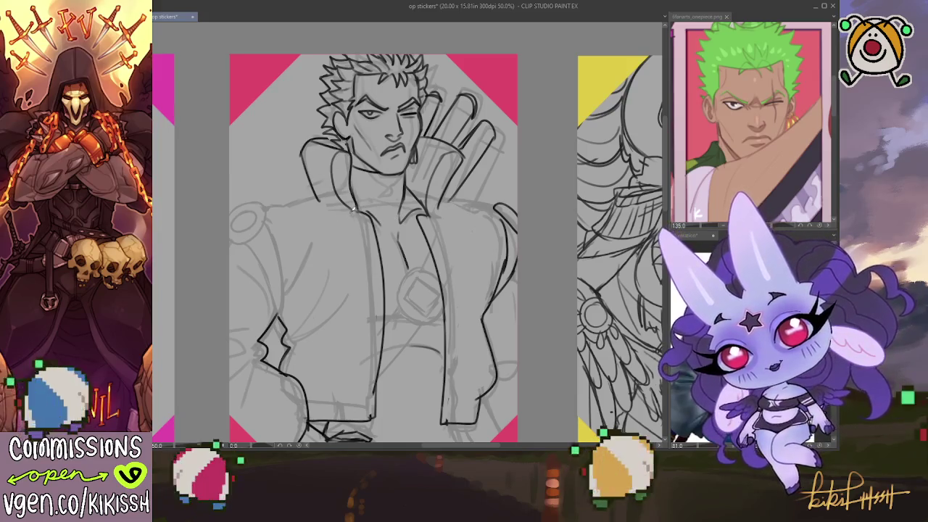
key(ctrl+z)
drag(333, 151, 349, 206)
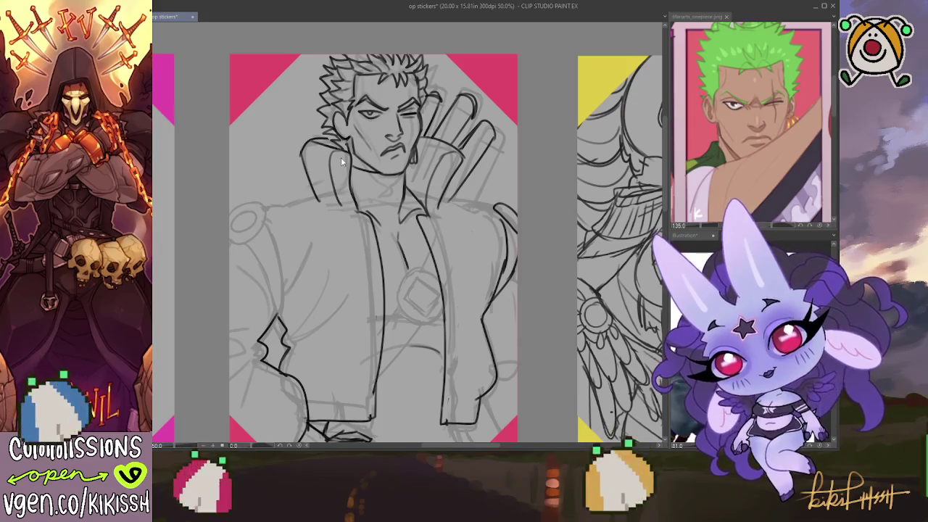
drag(334, 148, 353, 207)
key(ctrl+z)
drag(335, 153, 353, 208)
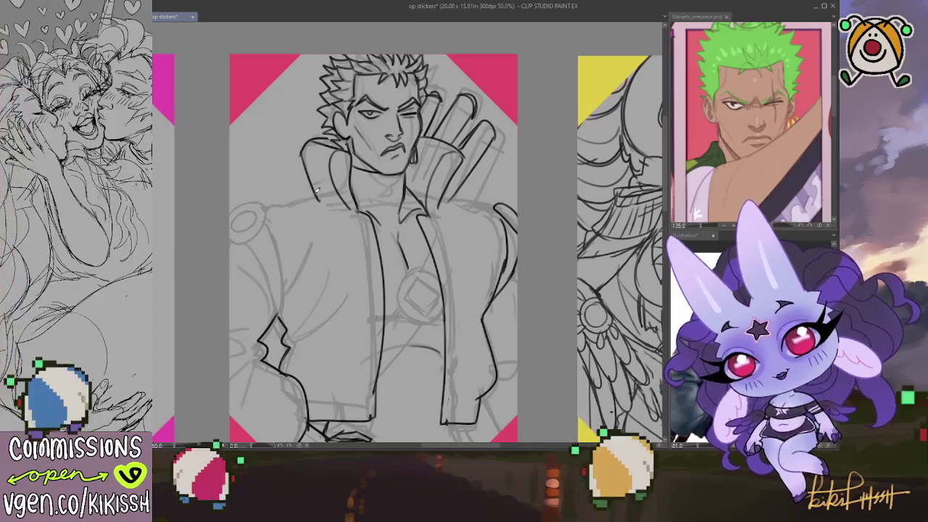
Add a collar edge line and extend the jacket's shoulder line.
drag(303, 197, 267, 208)
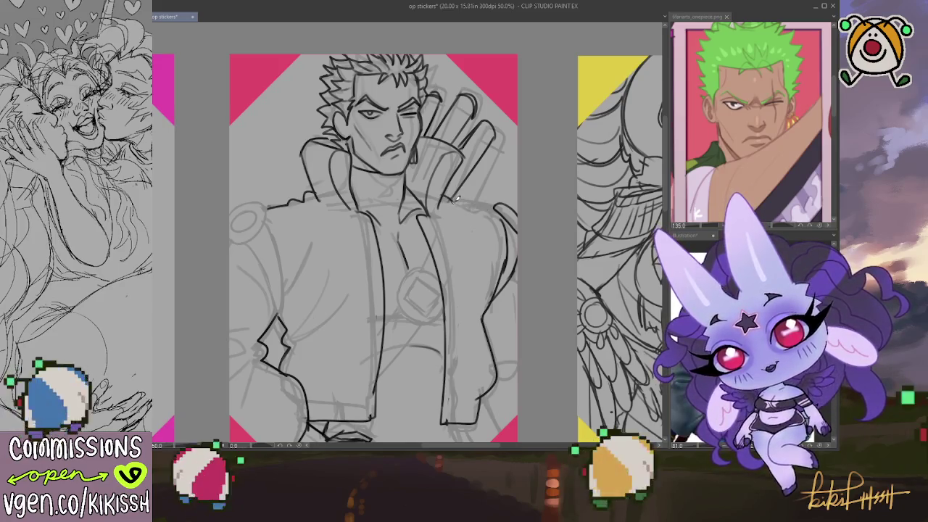
mouse_move(490, 206)
mouse_down()
mouse_move(467, 202)
mouse_move(505, 239)
mouse_up()
scroll(476, 213, down, 3)
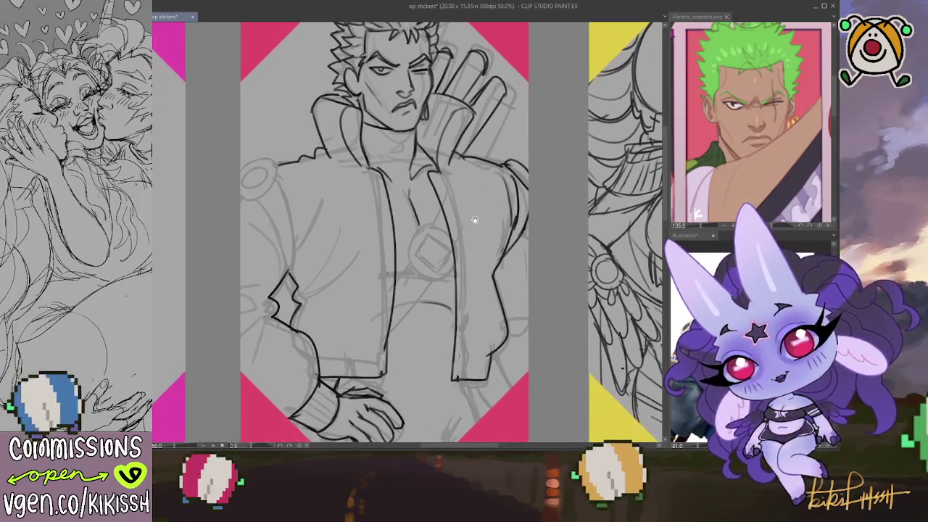
Draw pocket flap bars and diagonals on both sides of the jacket chest.
mouse_move(328, 219)
mouse_down()
mouse_move(368, 221)
mouse_move(342, 262)
mouse_move(377, 237)
mouse_up()
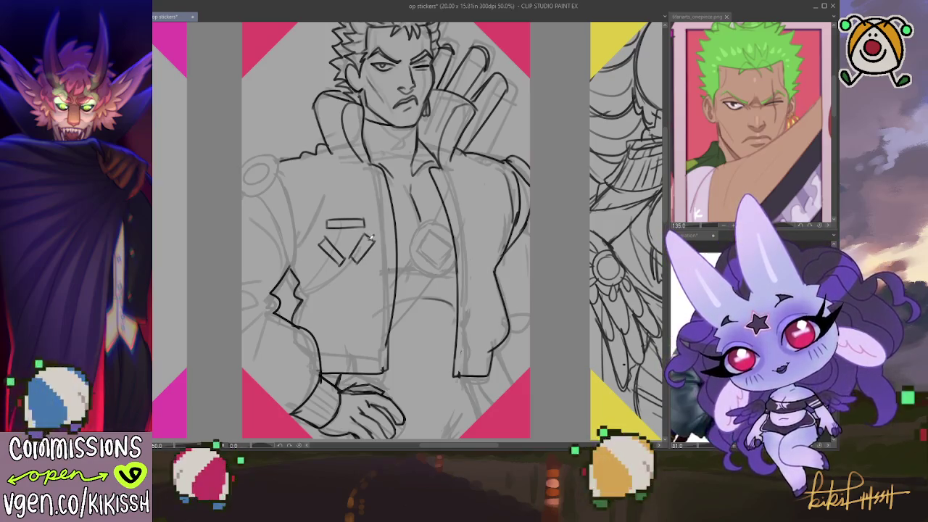
key(ctrl+z)
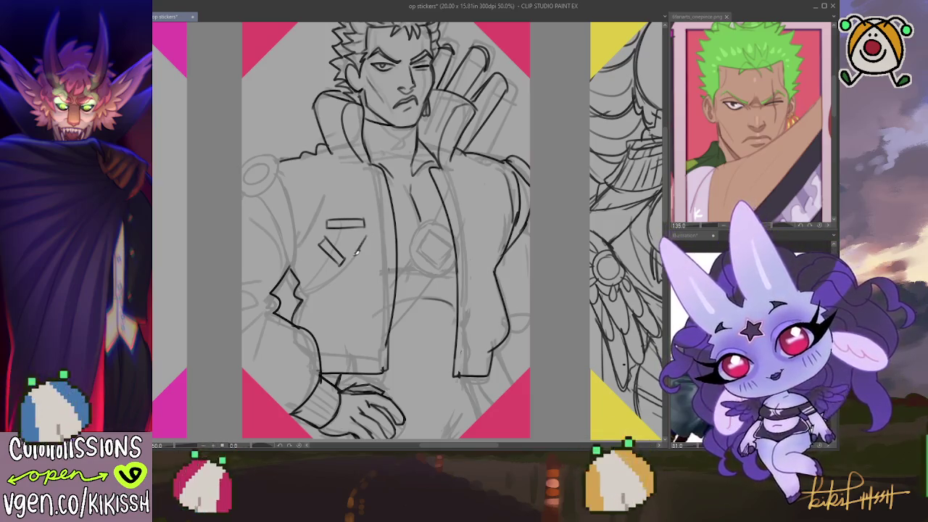
drag(357, 261, 372, 237)
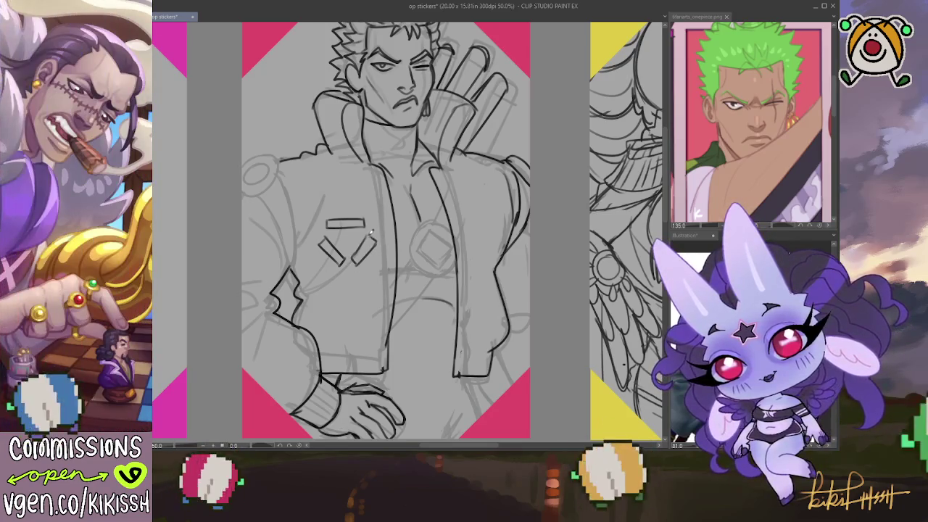
drag(464, 228, 484, 226)
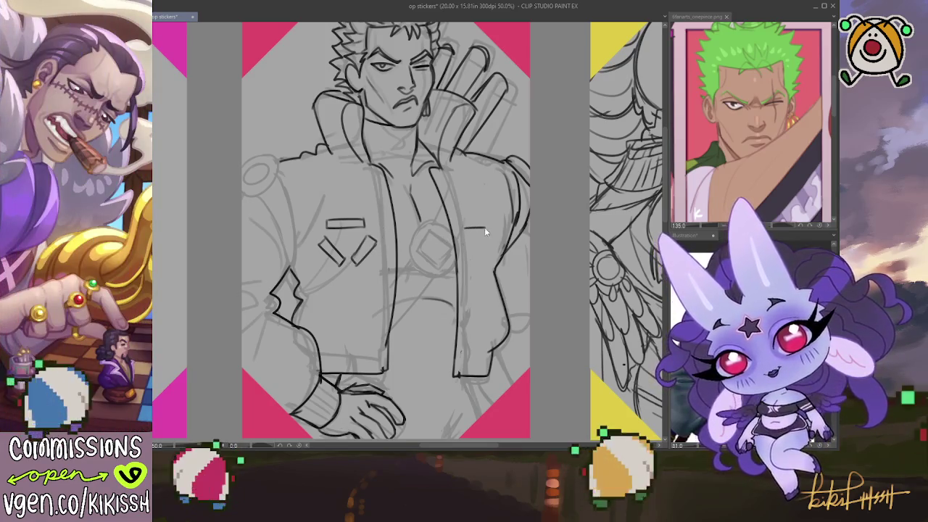
mouse_move(468, 226)
mouse_down()
mouse_move(491, 219)
mouse_move(465, 217)
mouse_move(461, 233)
mouse_up()
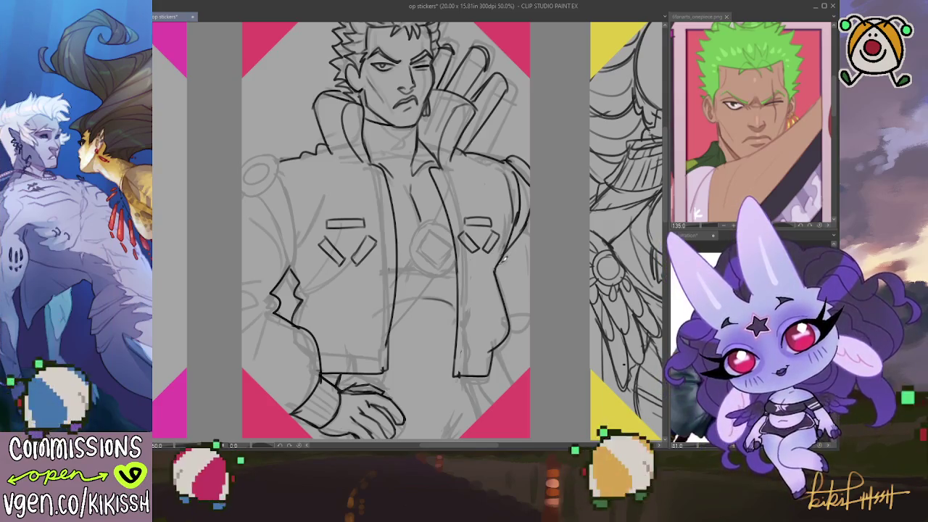
Add a line at the jacket's right edge, touch up the lower-right hem, and zoom out.
drag(531, 258, 506, 269)
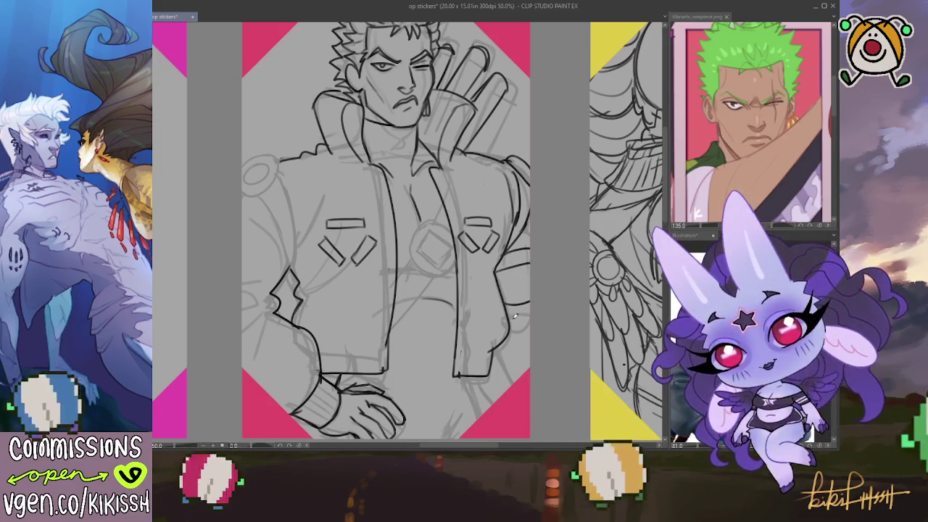
drag(542, 311, 515, 285)
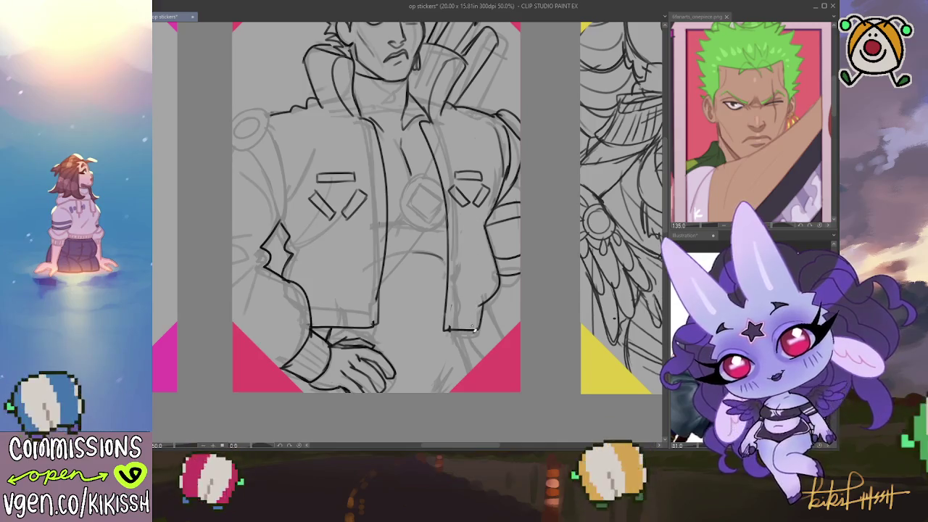
drag(471, 339, 483, 358)
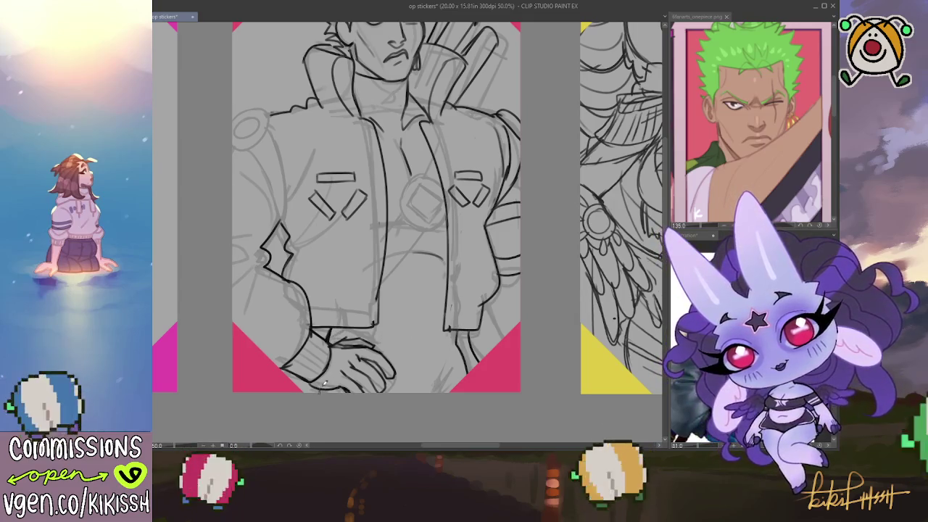
drag(348, 352, 360, 348)
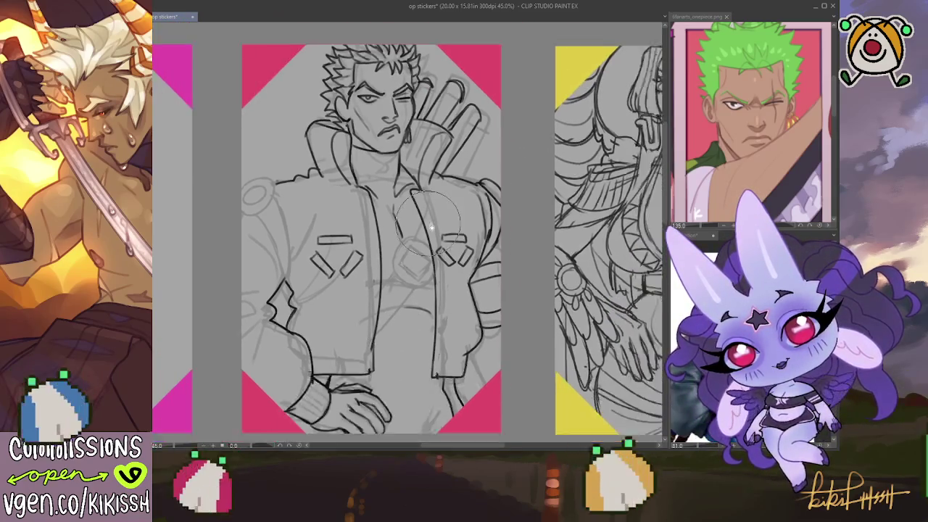
scroll(416, 276, down, 5)
drag(426, 197, 442, 193)
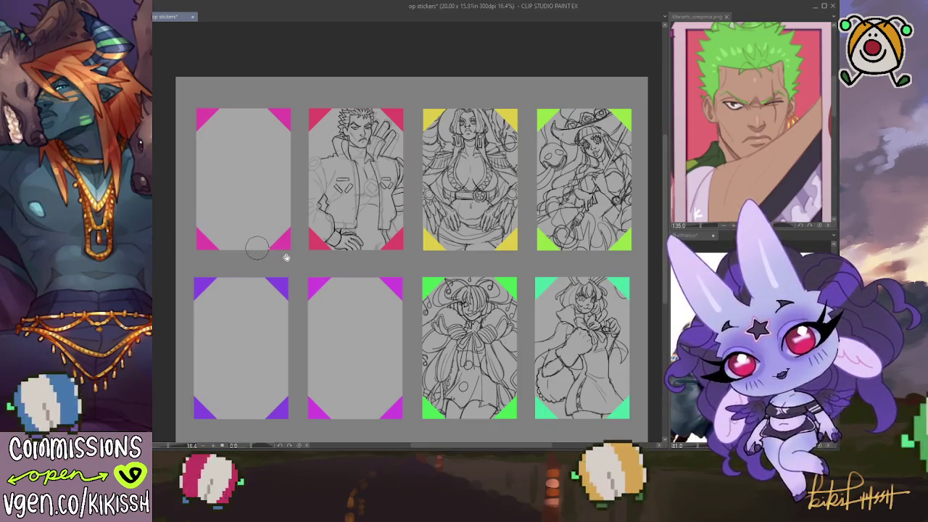
At 36.7% zoom, circle the chest diamond emblem, erase a stray line, and lasso-select the emblem.
scroll(330, 161, up, 1)
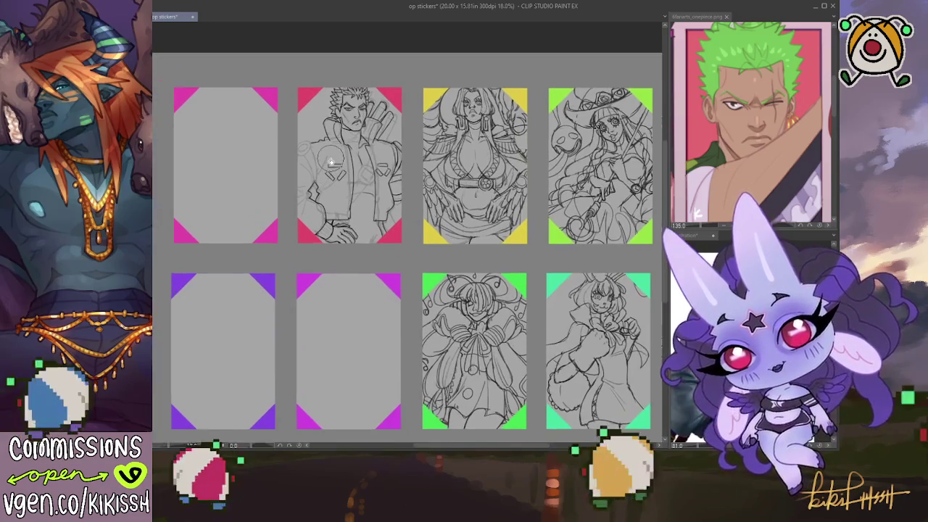
scroll(331, 160, up, 1)
scroll(332, 161, up, 1)
scroll(334, 161, up, 1)
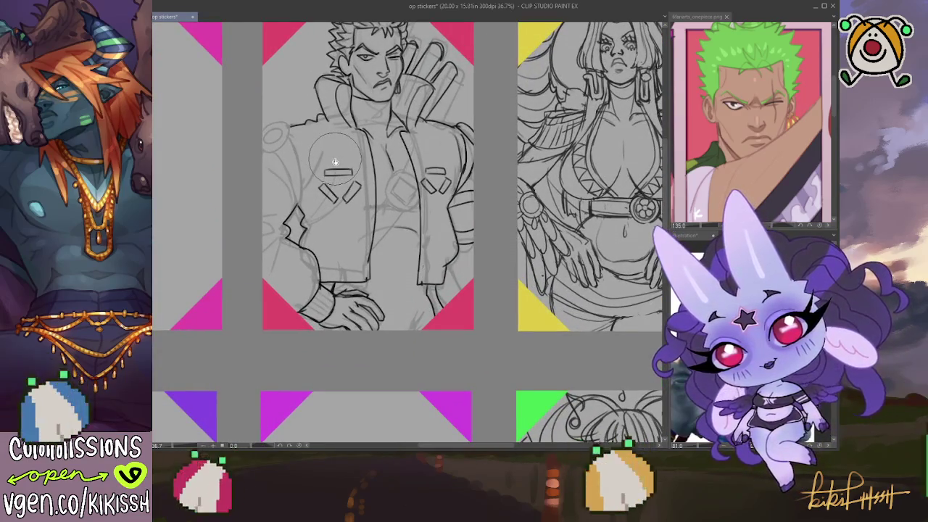
scroll(482, 244, down, 1)
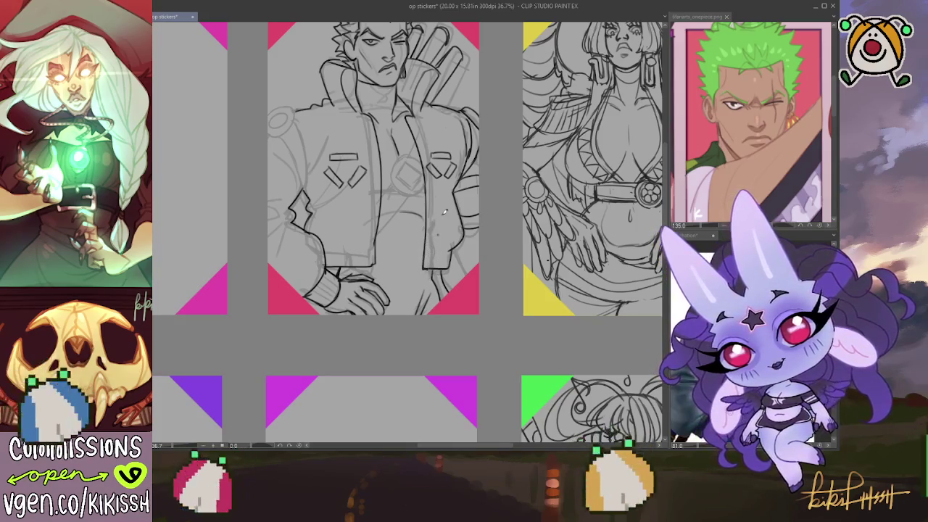
scroll(444, 198, up, 1)
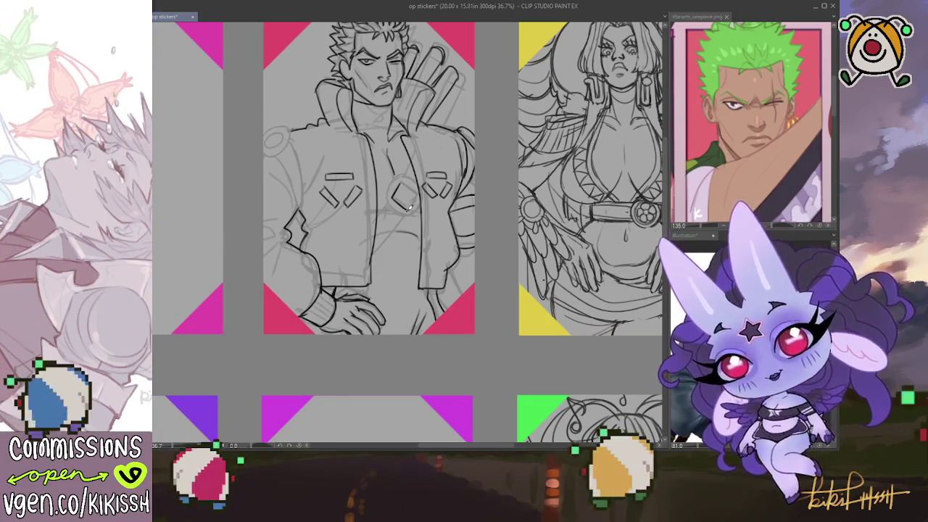
drag(404, 181, 417, 179)
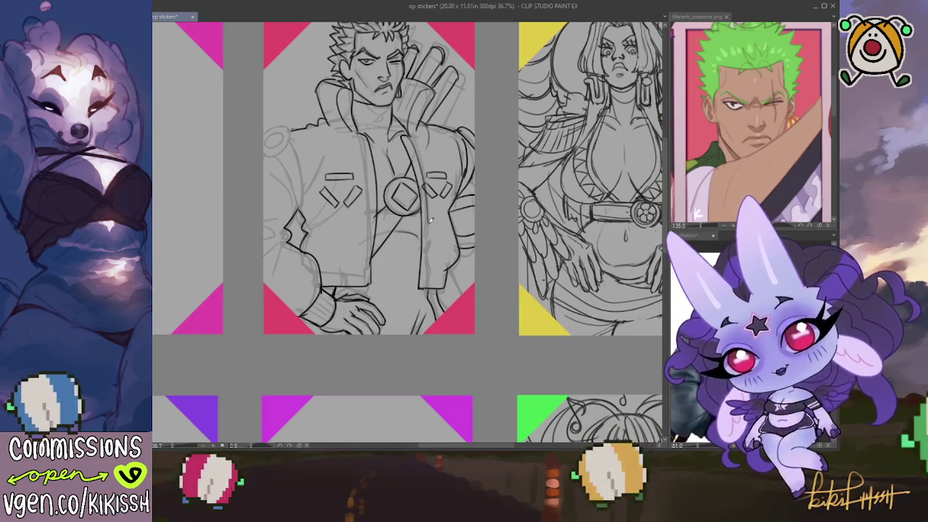
drag(428, 236, 414, 153)
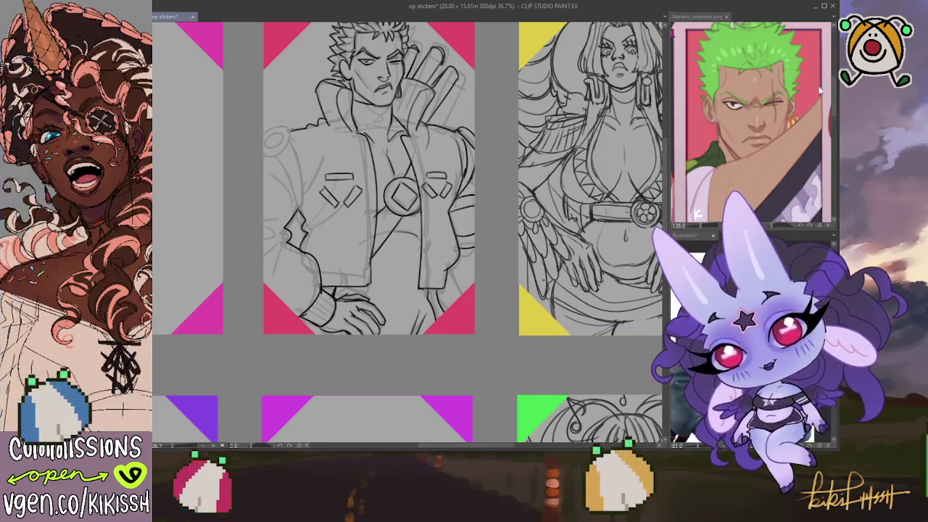
drag(426, 176, 457, 200)
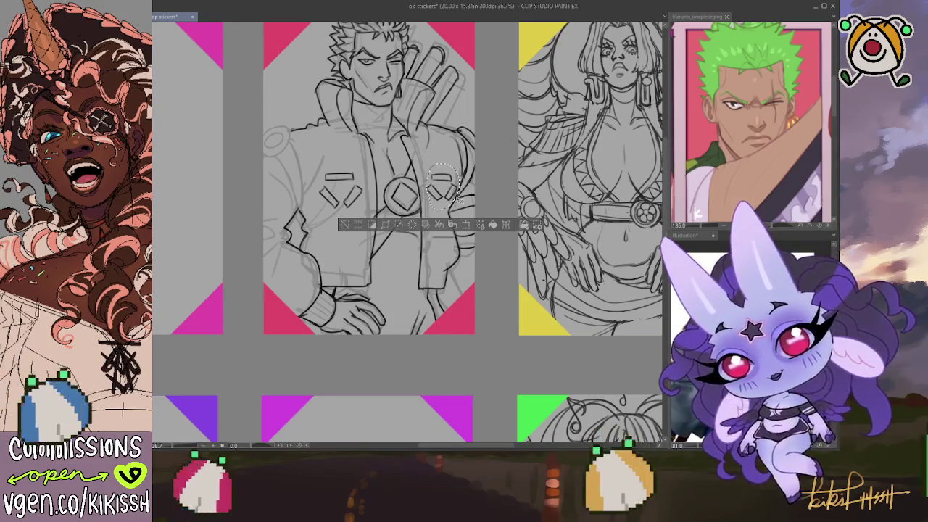
Clear the selection and draw two lines down the jacket front.
key(ctrl+d)
drag(410, 135, 428, 280)
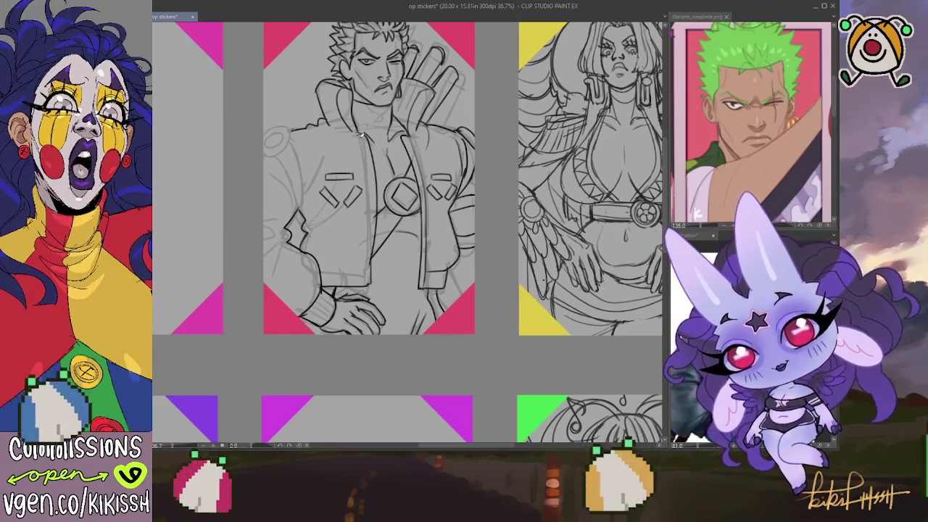
drag(360, 133, 366, 253)
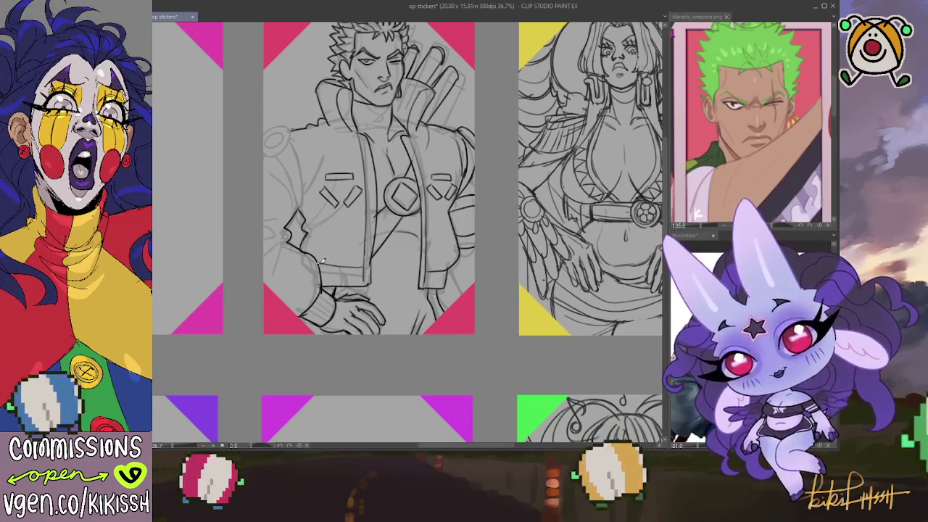
drag(339, 231, 342, 238)
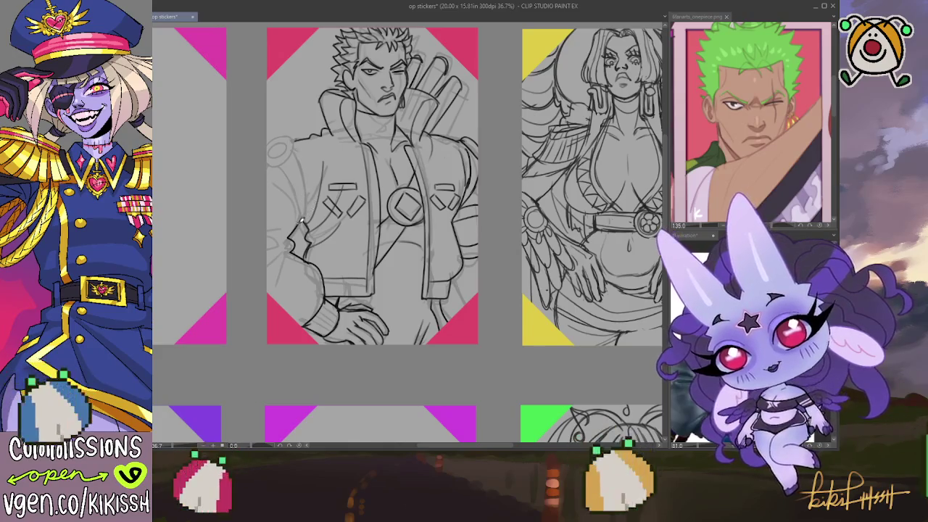
Redraw and darken the line along the jacket's left edge.
key(ctrl+z)
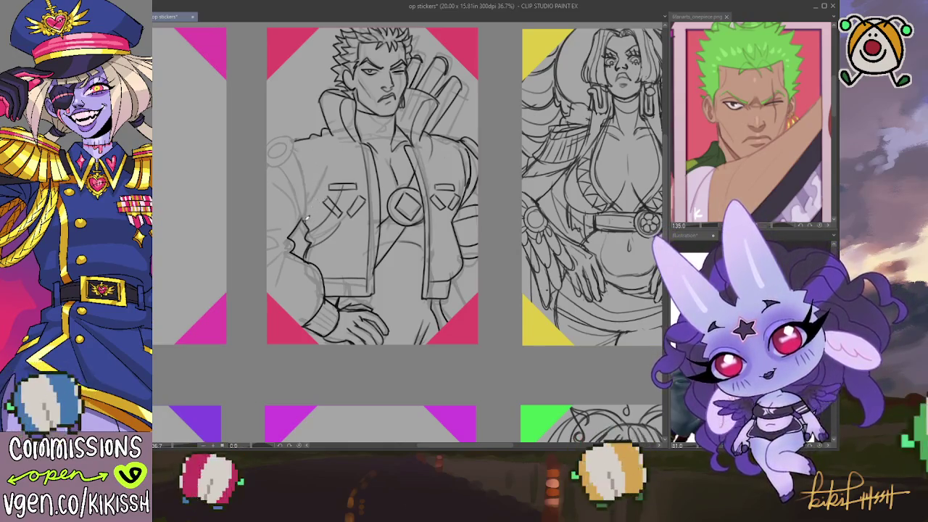
mouse_move(313, 207)
mouse_down()
mouse_move(325, 163)
mouse_move(268, 145)
mouse_move(289, 140)
mouse_move(288, 149)
mouse_up()
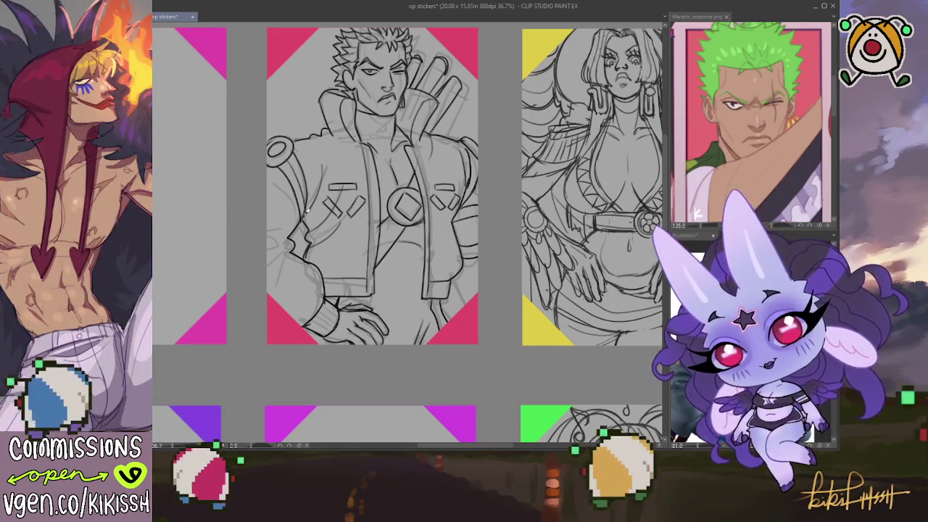
drag(311, 182, 298, 213)
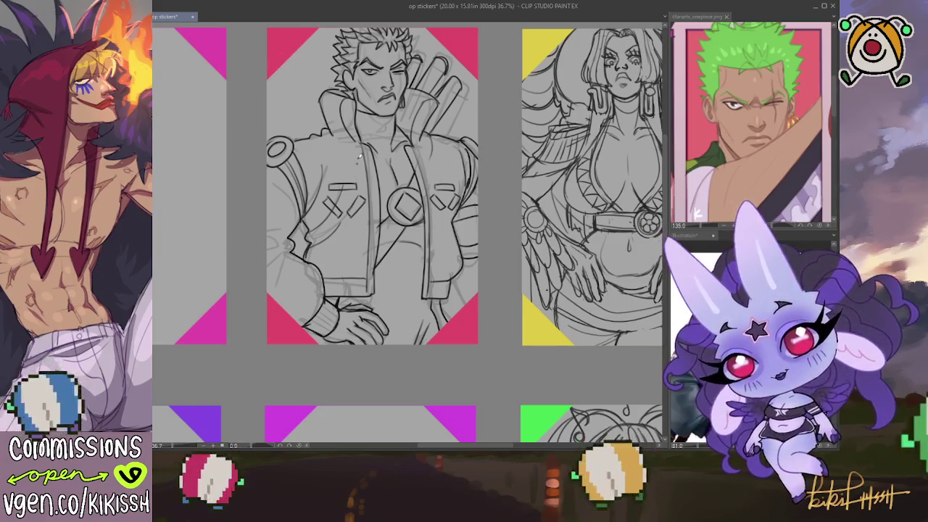
scroll(366, 180, up, 2)
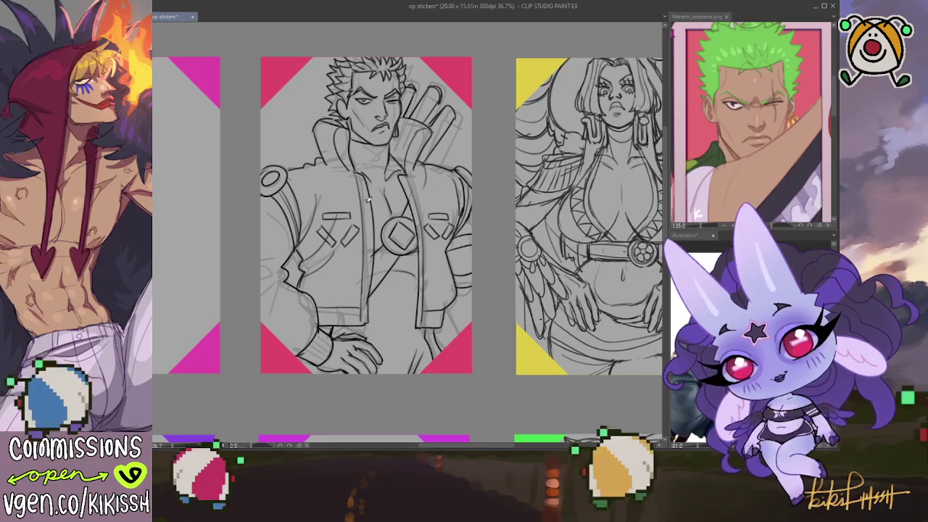
drag(525, 313, 218, 290)
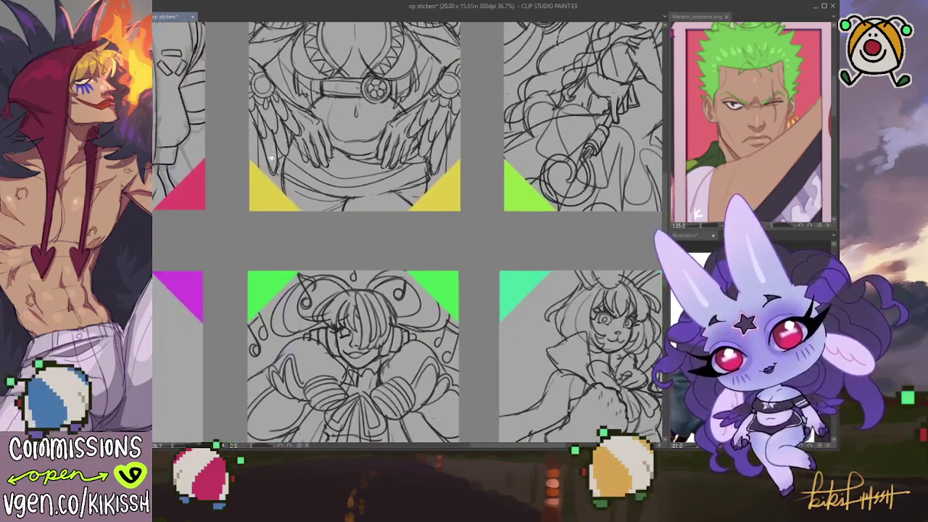
Sketch ribbing on the jacket cuff and a short stroke near its lower edge.
mouse_move(334, 400)
mouse_down()
mouse_move(348, 217)
mouse_move(292, 193)
mouse_move(362, 203)
mouse_move(496, 318)
mouse_up()
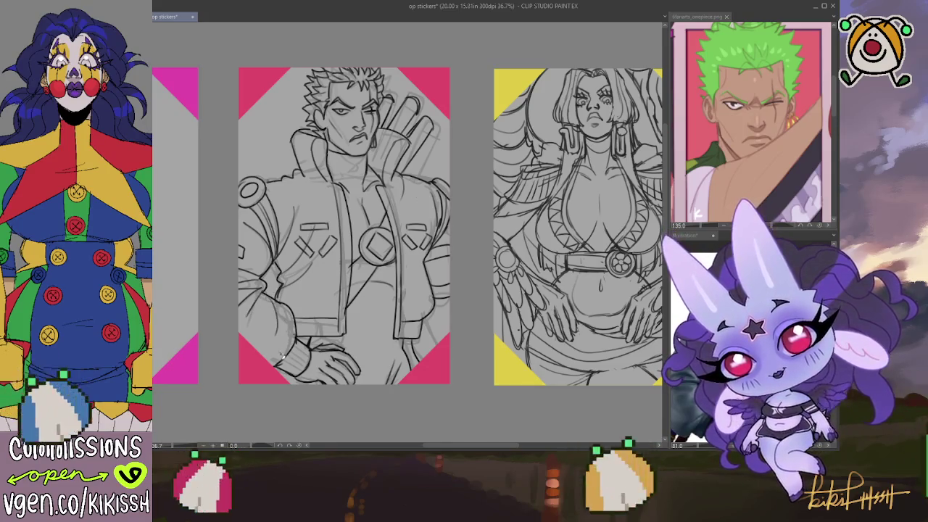
scroll(299, 335, down, 2)
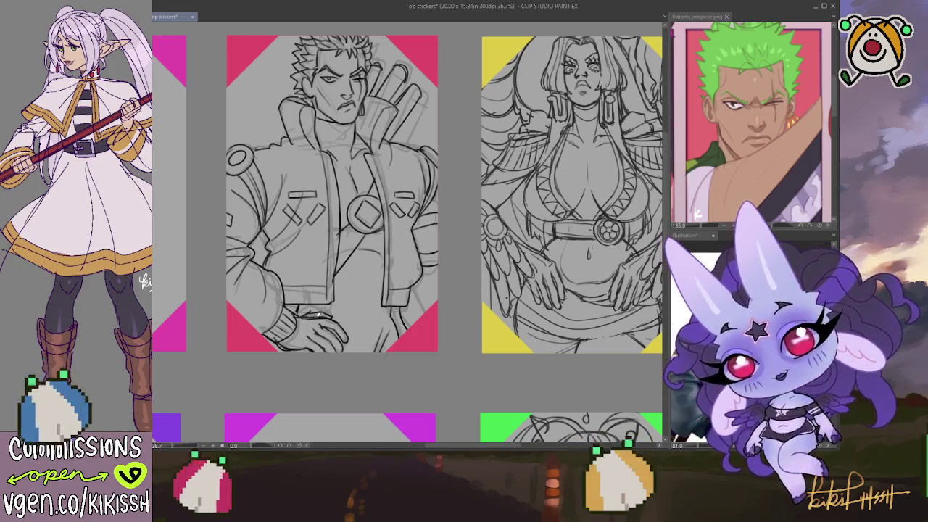
mouse_move(279, 339)
mouse_down()
mouse_move(297, 311)
mouse_move(290, 326)
mouse_move(323, 297)
mouse_up()
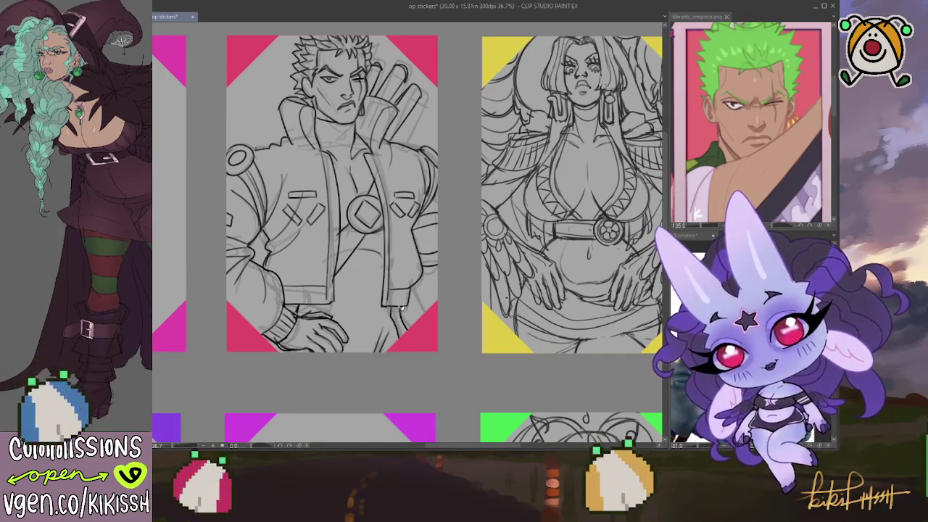
drag(401, 308, 406, 314)
scroll(406, 159, up, 2)
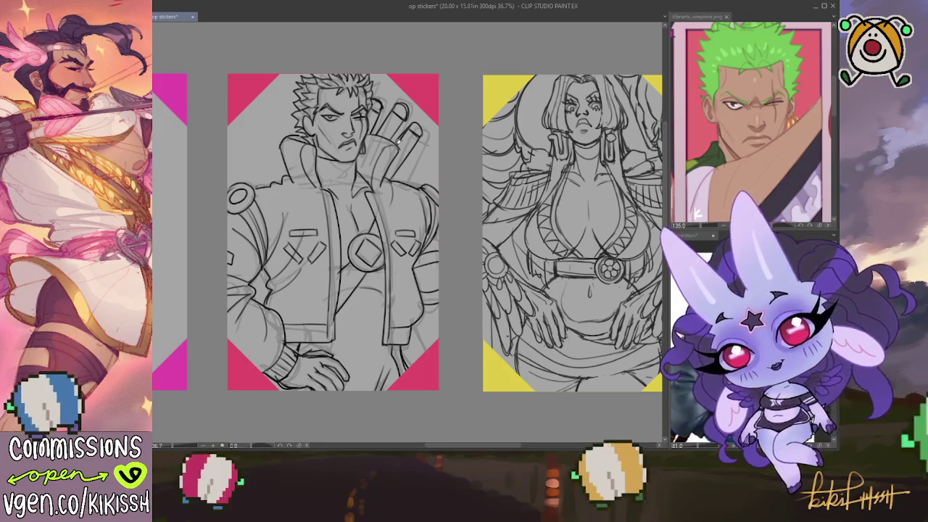
Pan around and zoom out to 25% to view the whole sticker sheet.
drag(403, 163, 408, 155)
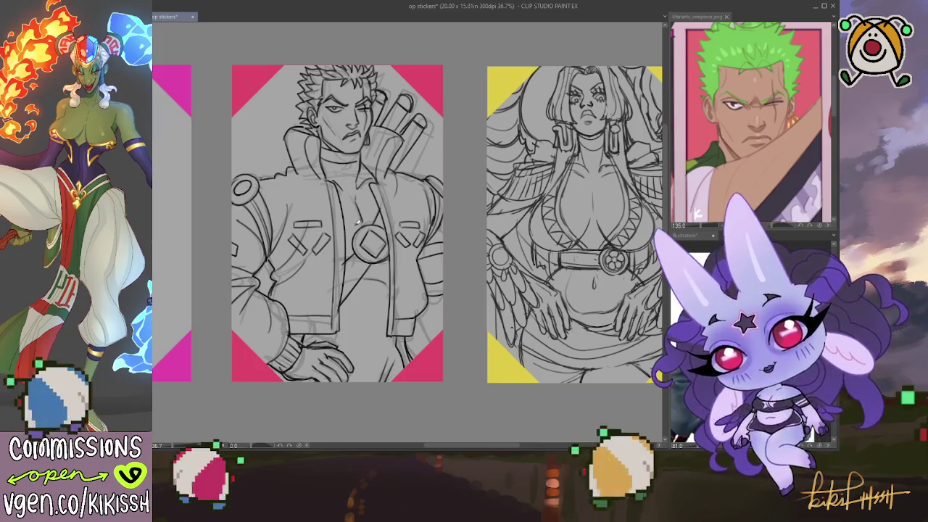
scroll(357, 222, down, 2)
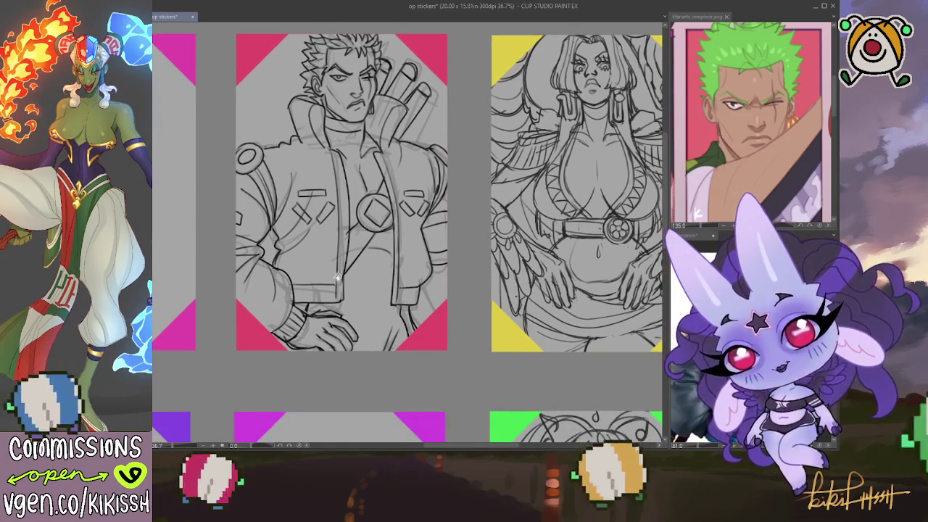
scroll(366, 285, up, 2)
scroll(366, 285, left, 1)
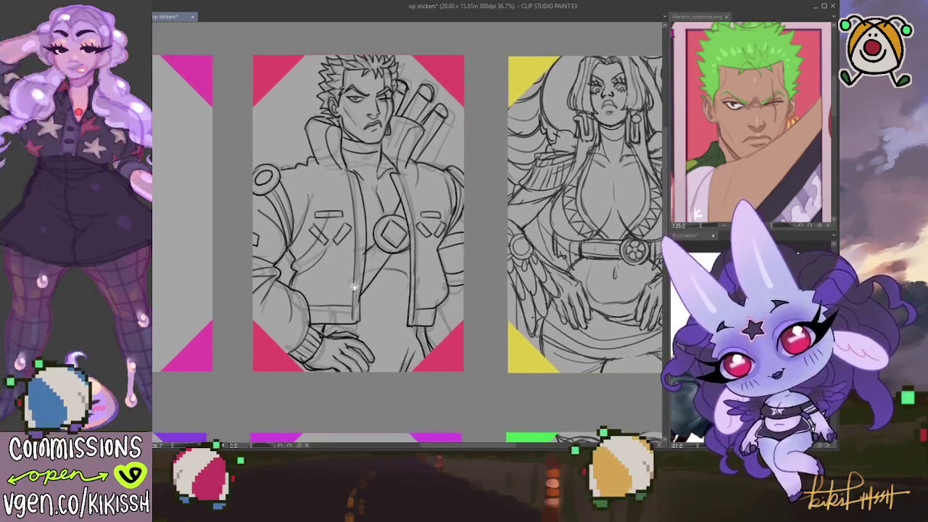
drag(353, 286, 355, 285)
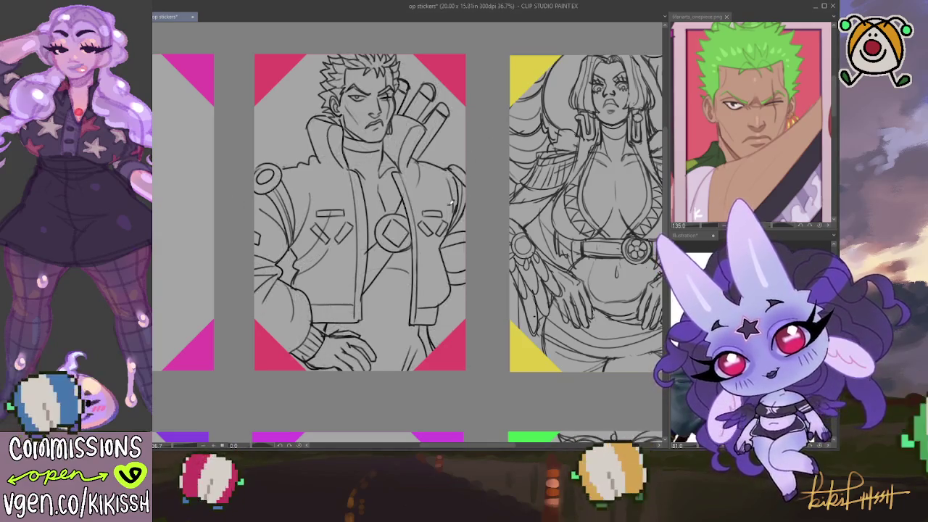
scroll(423, 273, down, 1)
scroll(423, 273, down, 1)
mouse_move(423, 272)
mouse_down()
mouse_move(307, 243)
mouse_move(382, 246)
mouse_move(411, 289)
mouse_up()
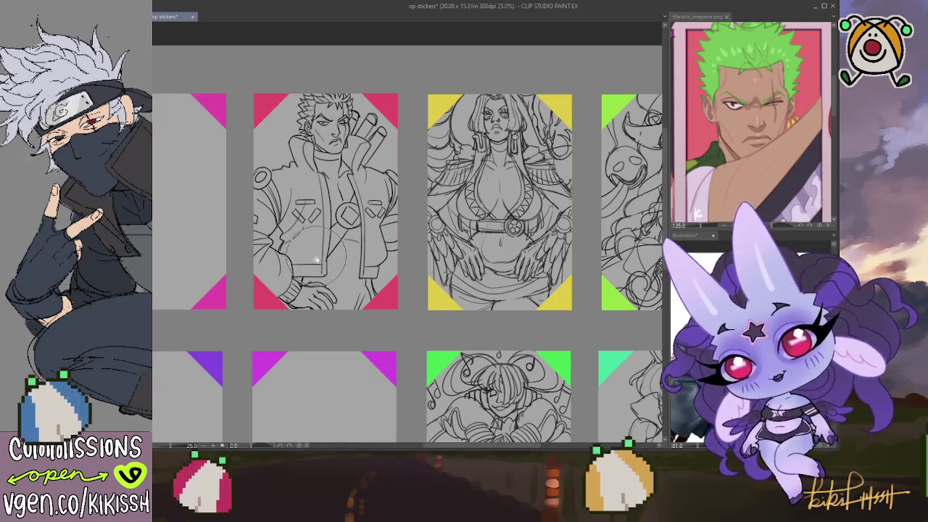
drag(311, 235, 342, 230)
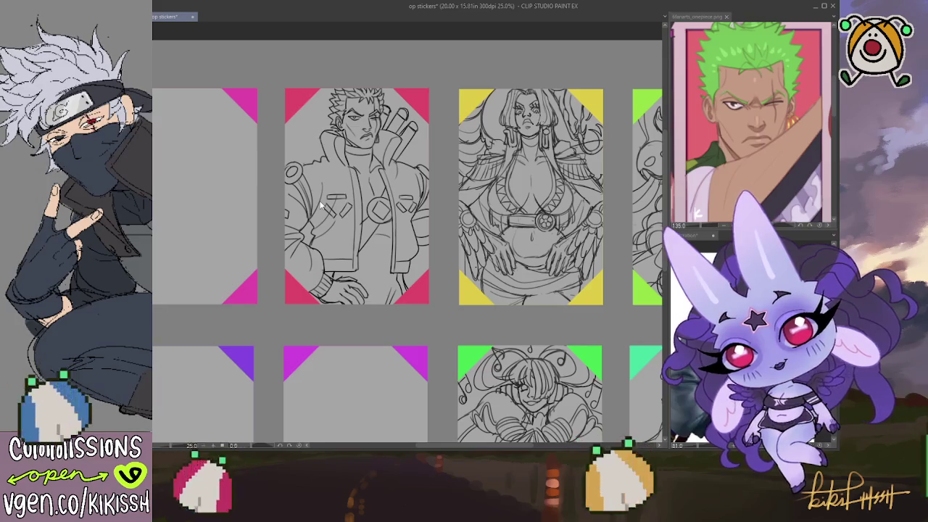
Save the op stickers sheet and show the Zoro figure reference image.
key(ctrl+s)
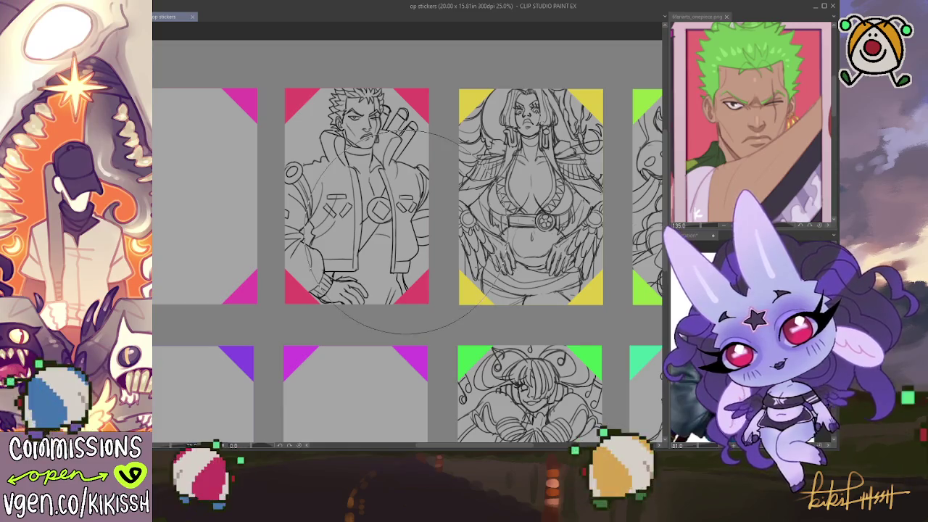
click(726, 16)
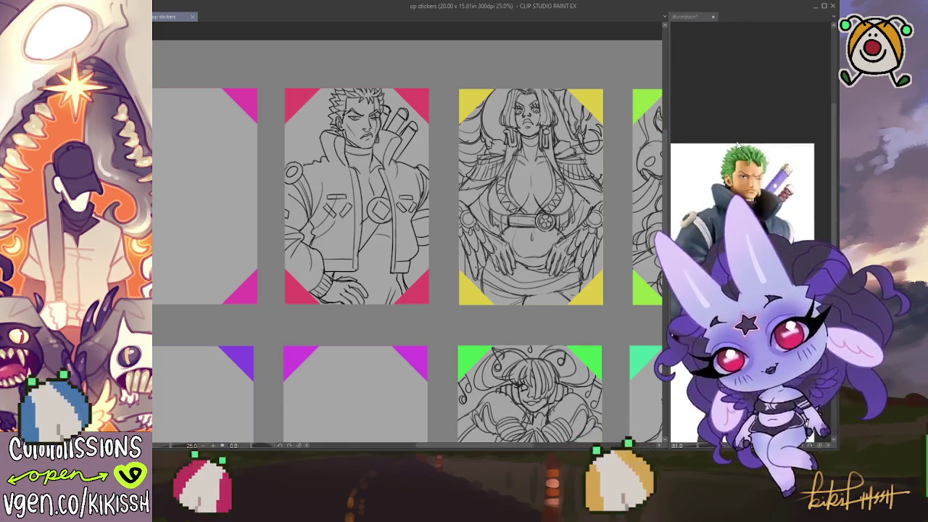
Paste a Crocodile figure reference as a new document, then return to the sticker sheet.
drag(743, 140, 748, 66)
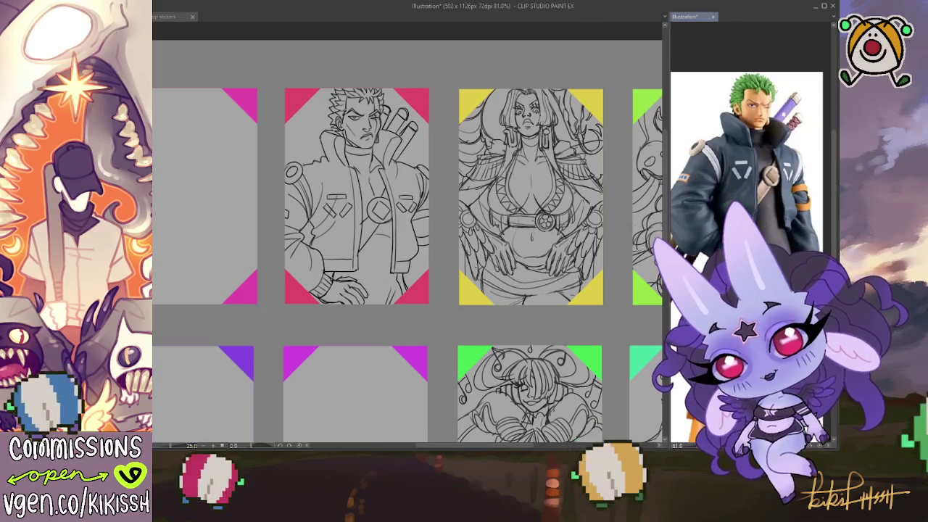
key(ctrl+shift+v)
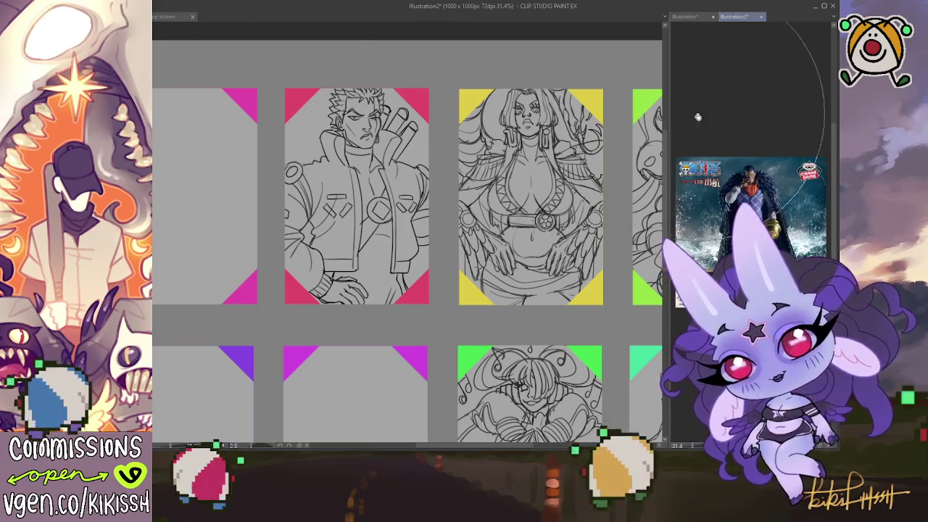
scroll(750, 181, up, 2)
scroll(750, 181, up, 1)
scroll(750, 181, up, 2)
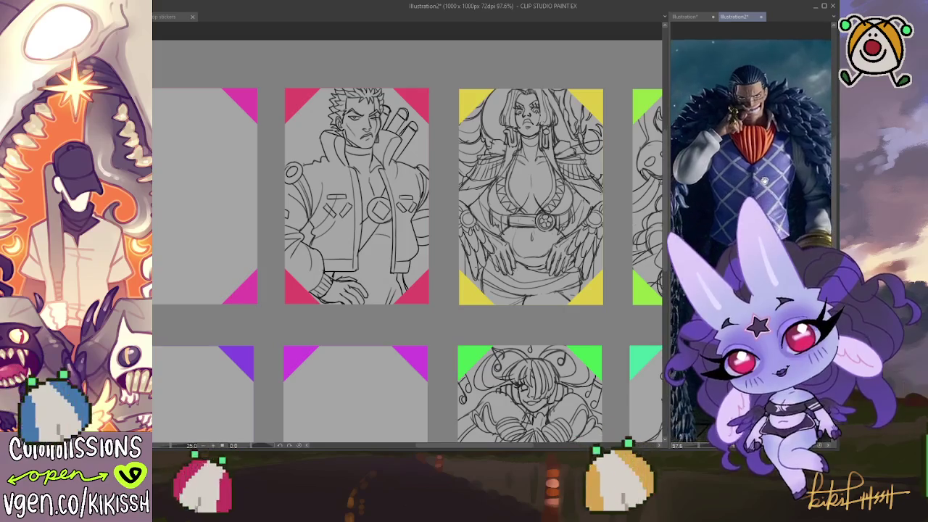
scroll(750, 181, up, 2)
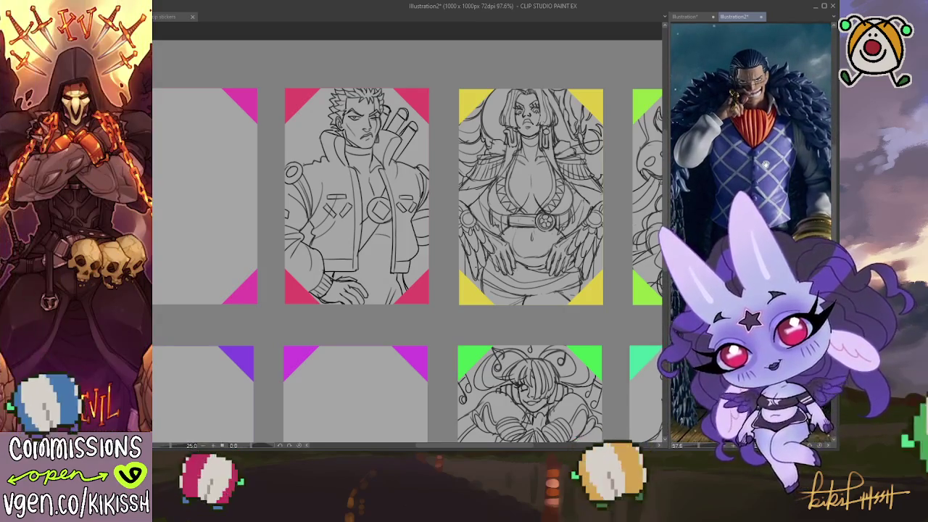
click(396, 54)
drag(397, 54, 427, 41)
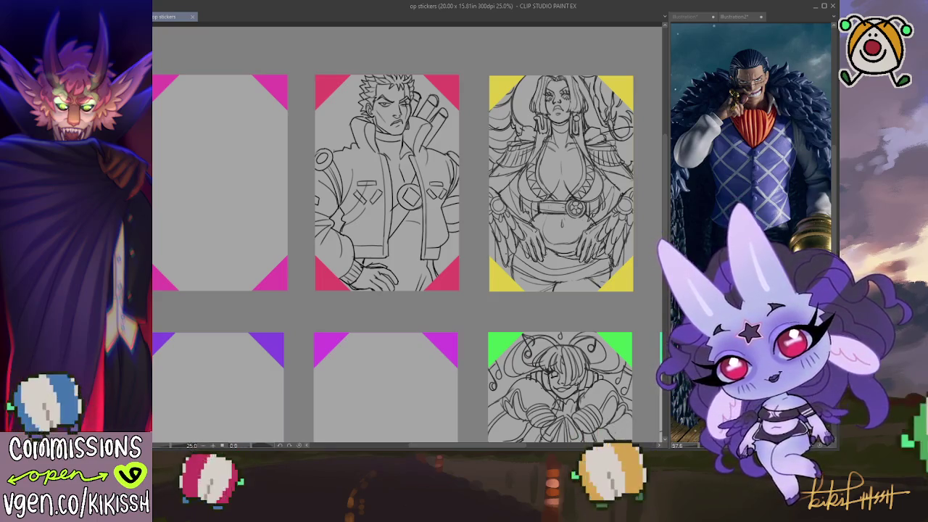
Split the reference area into two panes showing the Crocodile face and full-figure photo.
key(ctrl+Tab)
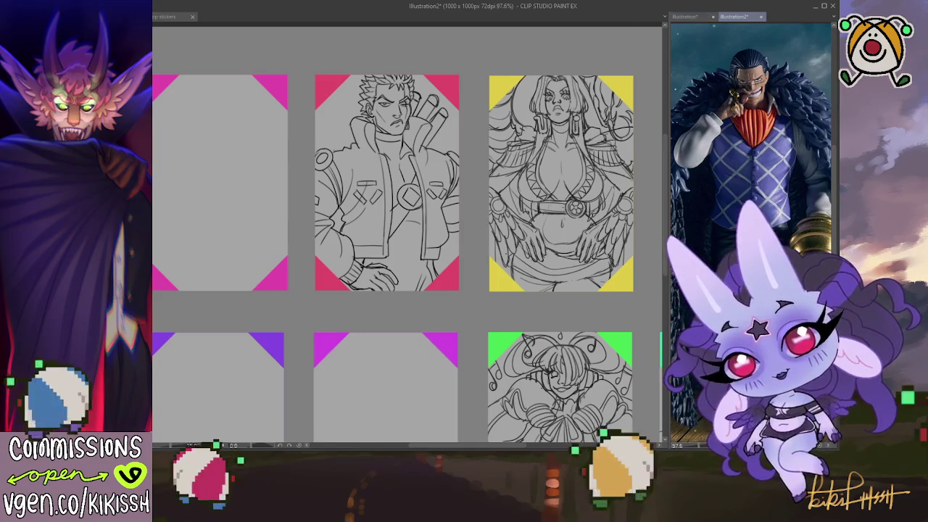
click(776, 17)
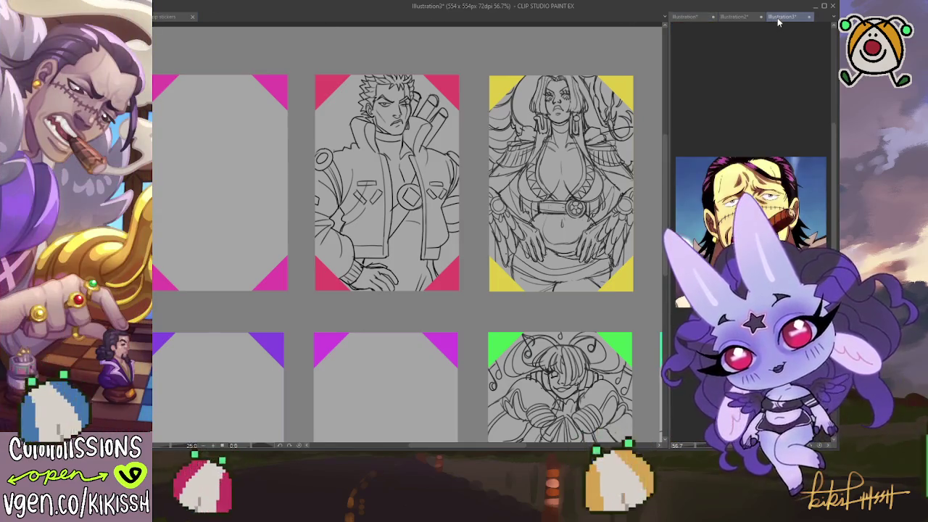
drag(751, 15, 750, 109)
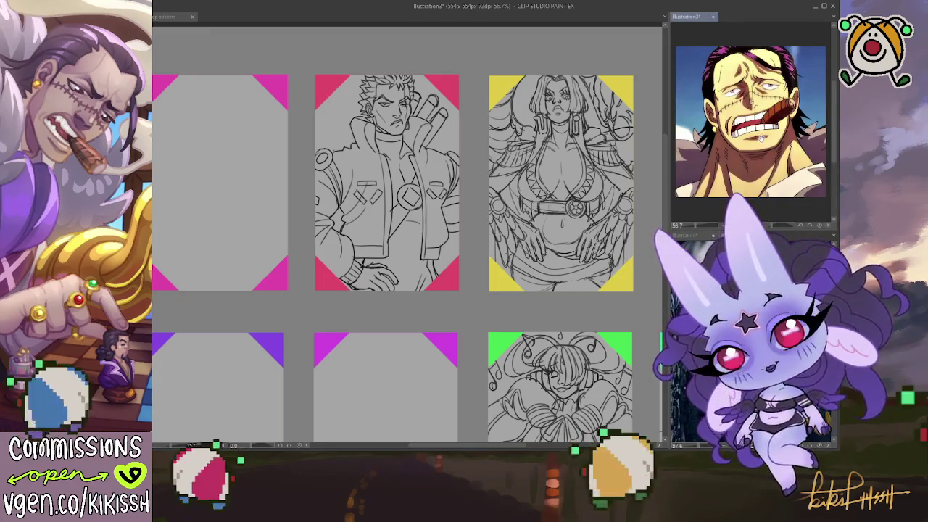
scroll(750, 119, up, 1)
drag(694, 37, 693, 26)
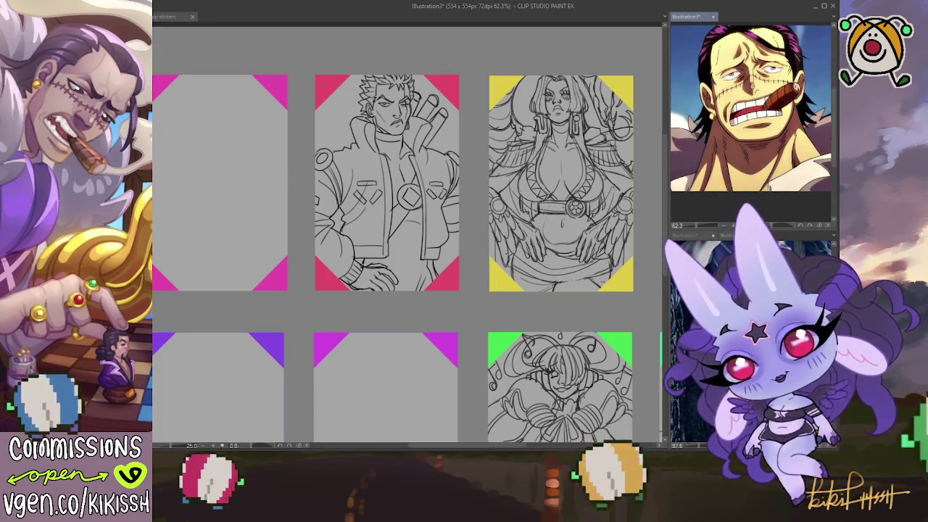
drag(725, 236, 728, 117)
scroll(728, 118, down, 3)
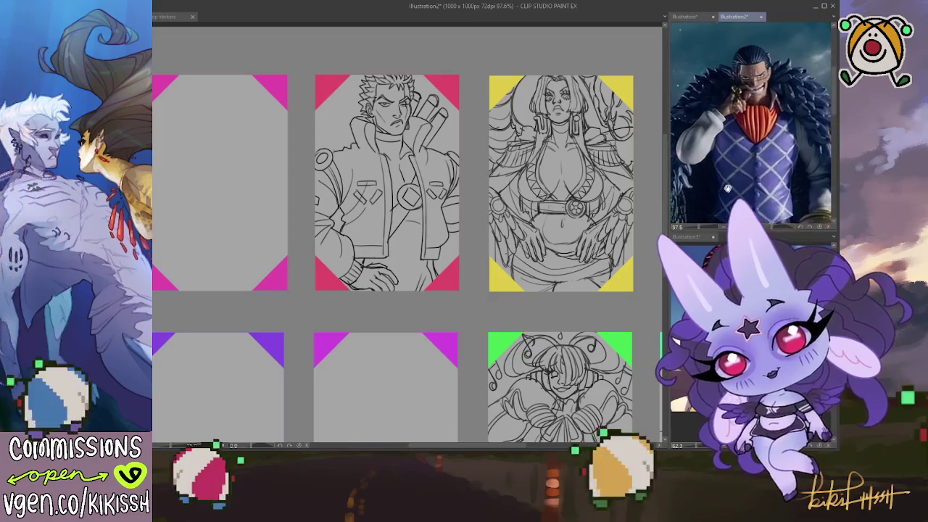
click(534, 276)
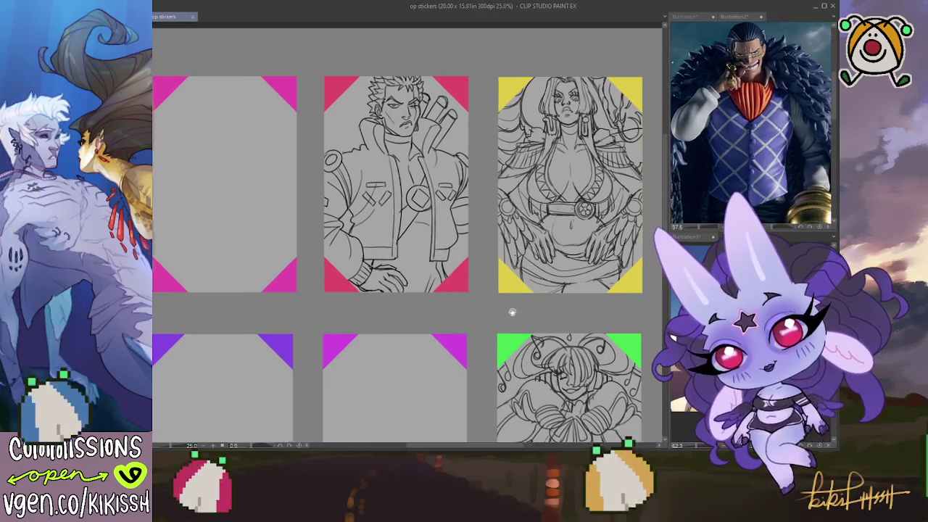
Pan and zoom in on the blank purple-cornered panel.
drag(503, 313, 513, 302)
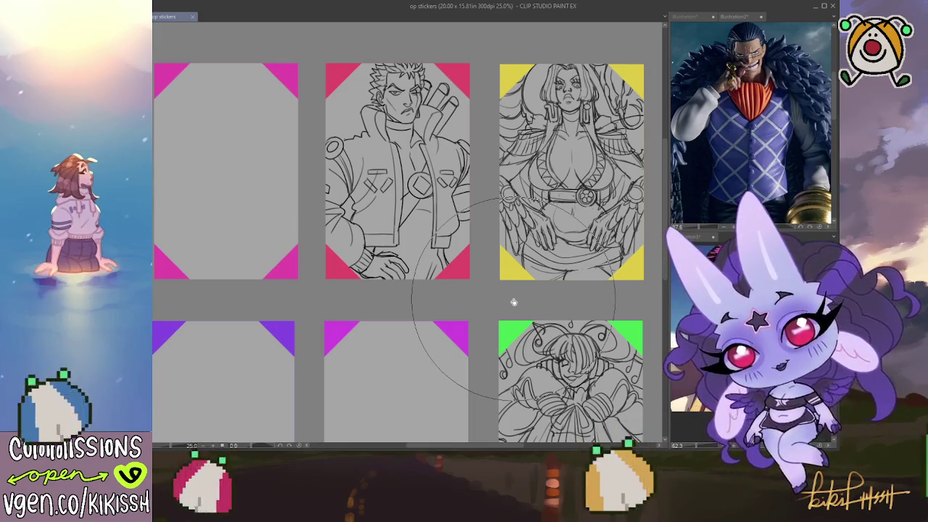
mouse_move(443, 326)
mouse_down()
mouse_move(435, 192)
mouse_move(392, 181)
mouse_up()
scroll(389, 232, up, 3)
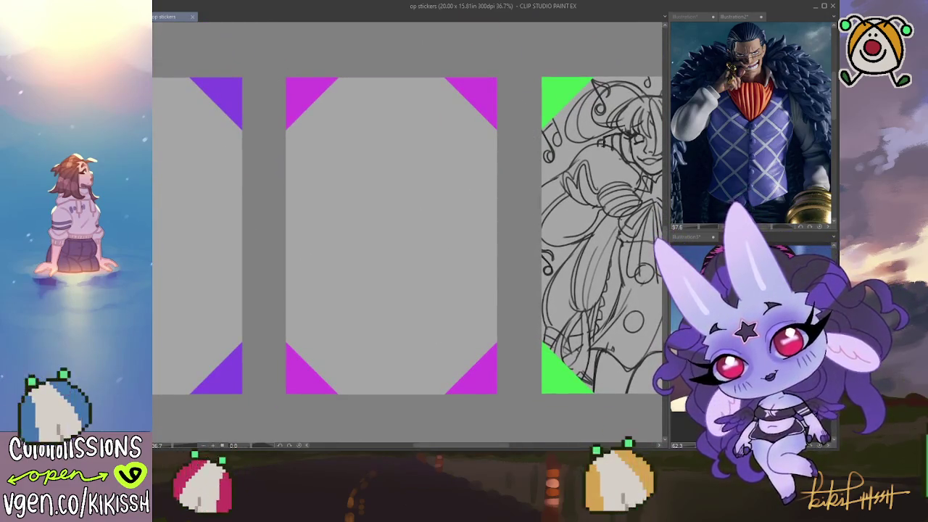
drag(423, 166, 424, 175)
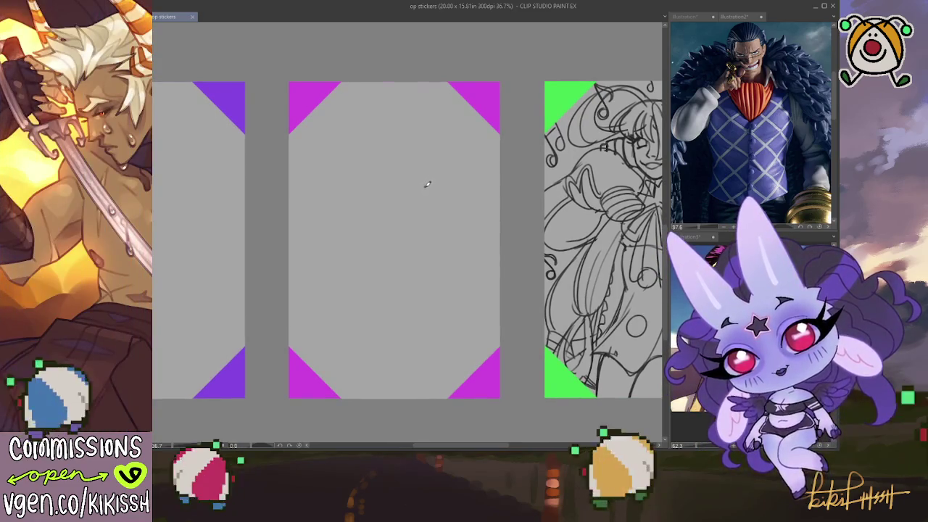
mouse_move(423, 165)
mouse_down()
mouse_move(405, 319)
mouse_move(429, 184)
mouse_up()
Sketch an oval head, redrawing it once, and a shoulder line under the neck.
mouse_move(409, 116)
mouse_down()
mouse_move(439, 127)
mouse_move(428, 154)
mouse_up()
key(ctrl+z)
mouse_move(391, 116)
mouse_down()
mouse_move(435, 116)
mouse_move(403, 211)
mouse_move(312, 225)
mouse_up()
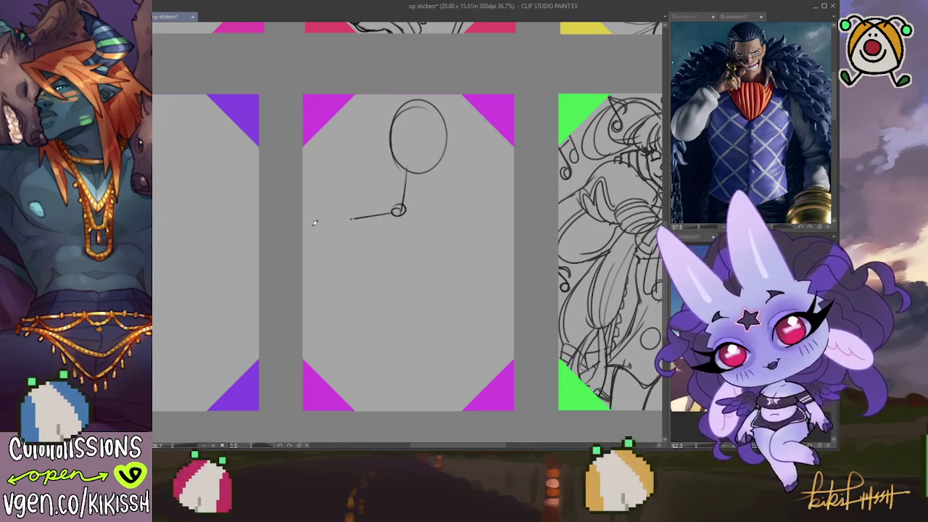
drag(403, 215, 432, 217)
Redraw the shoulder line, sketch both sides of the head, and add an eye guide and eye.
drag(452, 216, 493, 232)
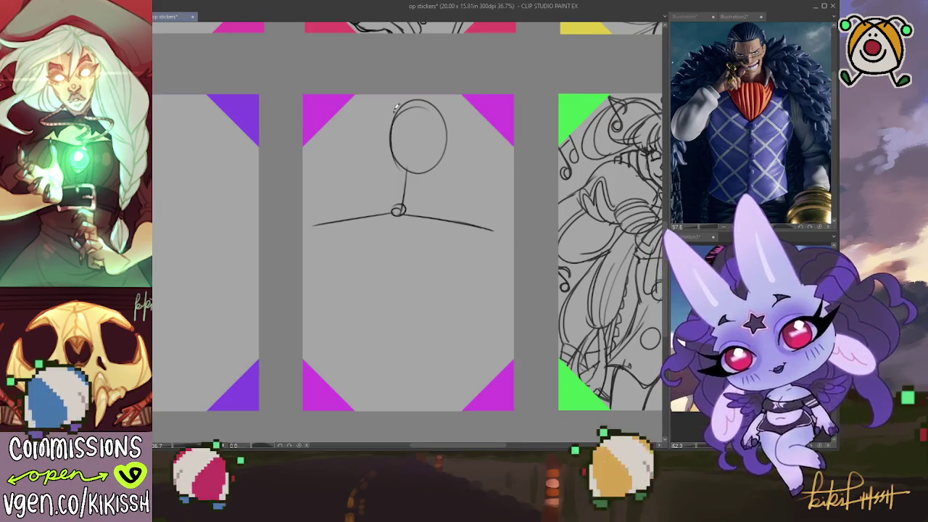
mouse_move(398, 149)
mouse_down()
mouse_move(392, 181)
mouse_move(445, 184)
mouse_move(449, 150)
mouse_up()
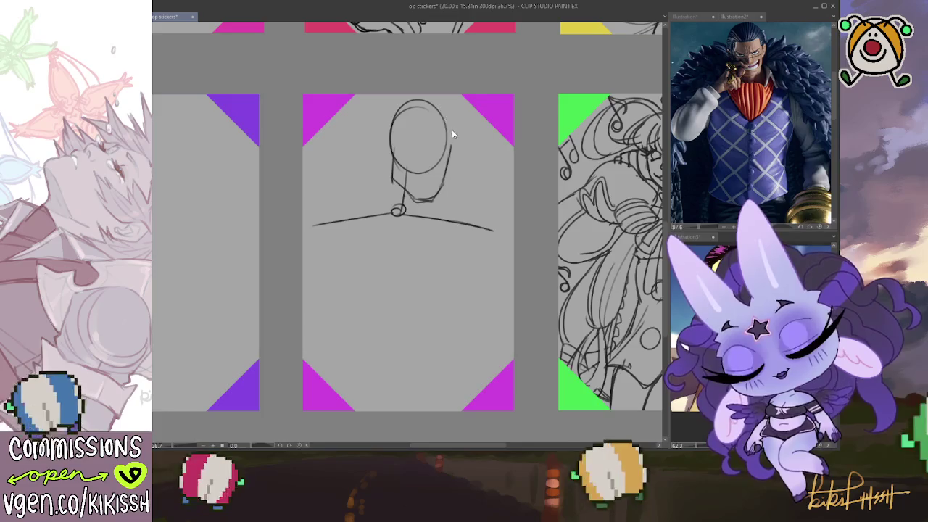
mouse_move(446, 116)
mouse_down()
mouse_move(443, 184)
mouse_move(416, 200)
mouse_up()
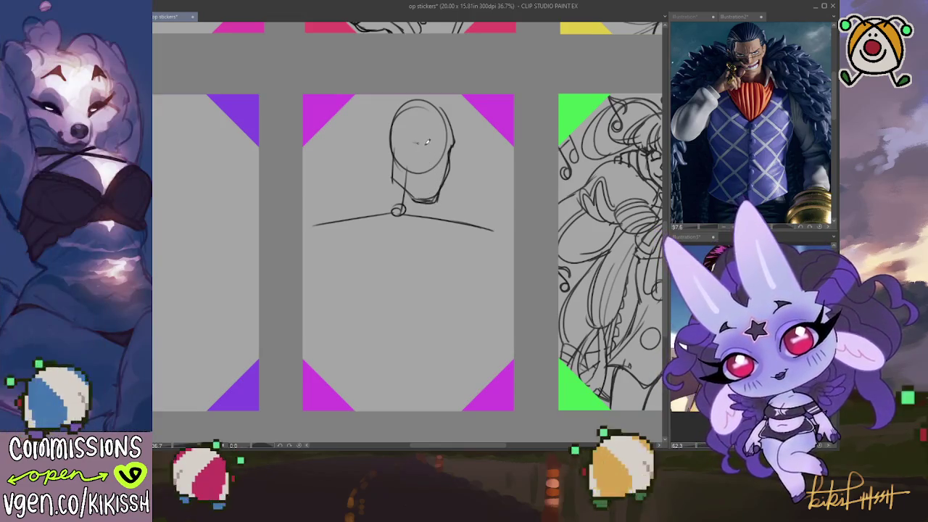
drag(411, 143, 434, 141)
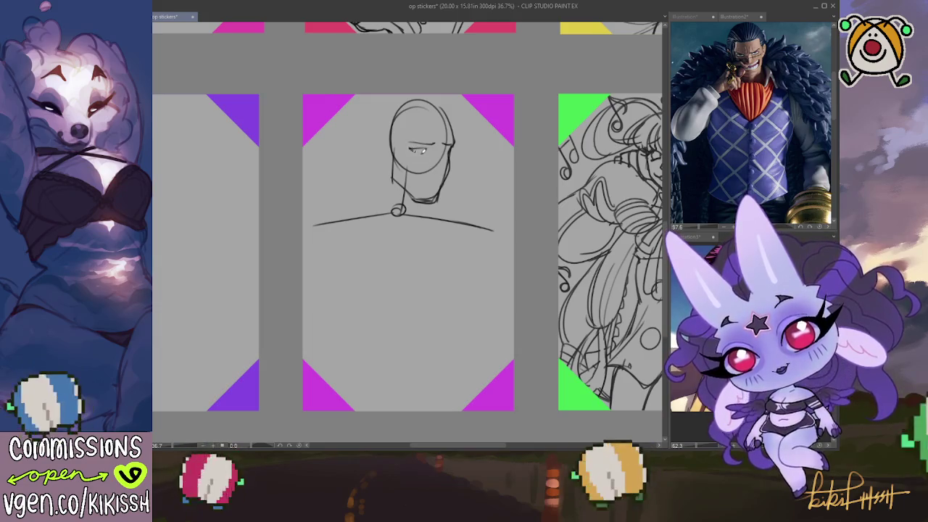
drag(409, 149, 427, 150)
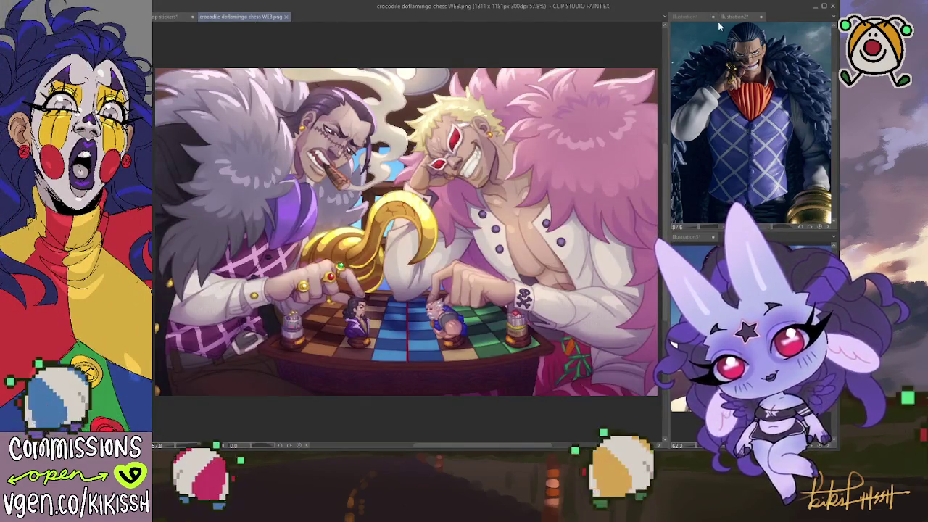
Show the chess illustration in the sub-view and zoom in on it.
click(765, 22)
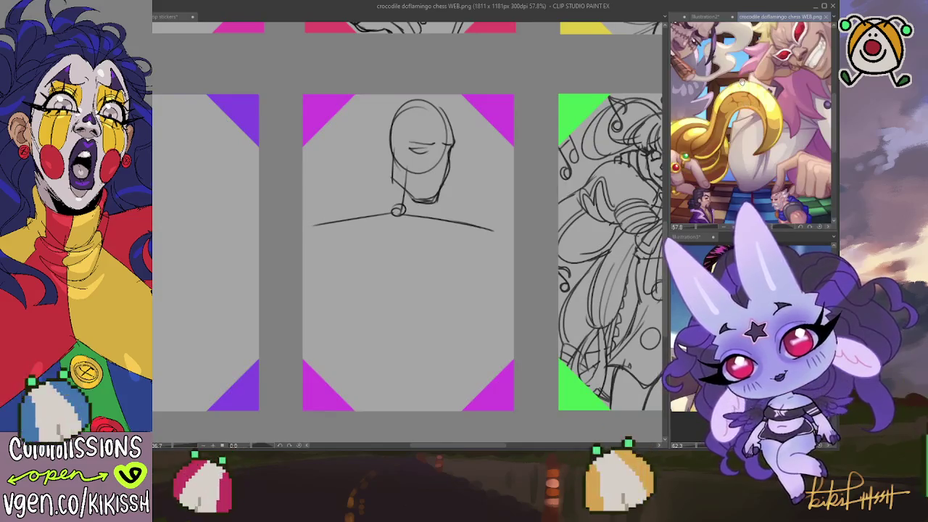
scroll(806, 143, up, 1)
scroll(797, 144, up, 1)
scroll(790, 145, up, 2)
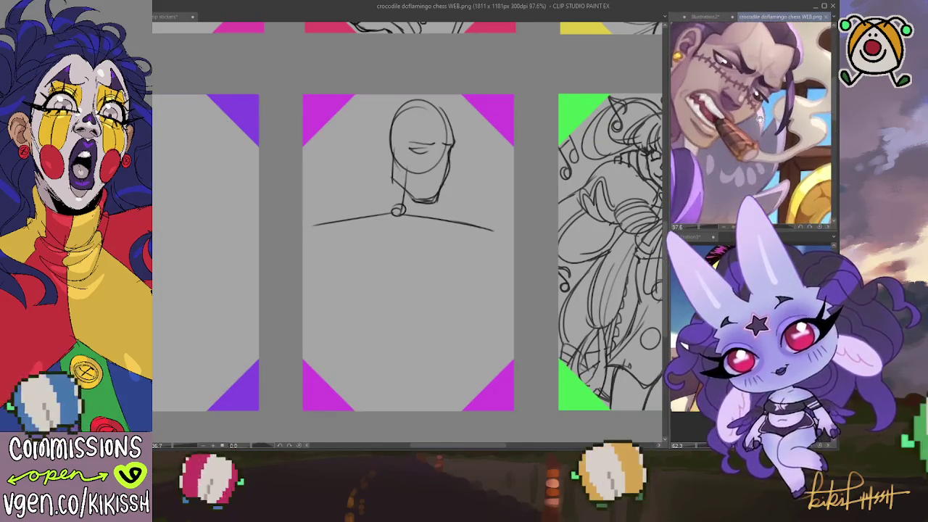
scroll(784, 145, up, 1)
Back on the sticker sheet, sketch the eye and brow and rework the jaw and neck lines.
click(541, 221)
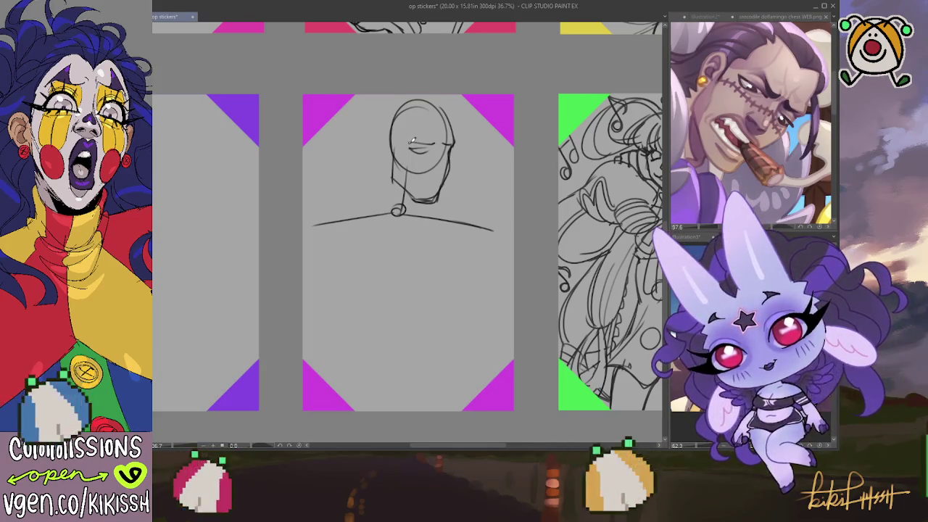
mouse_move(425, 135)
mouse_down()
mouse_move(437, 143)
mouse_move(409, 144)
mouse_move(431, 143)
mouse_up()
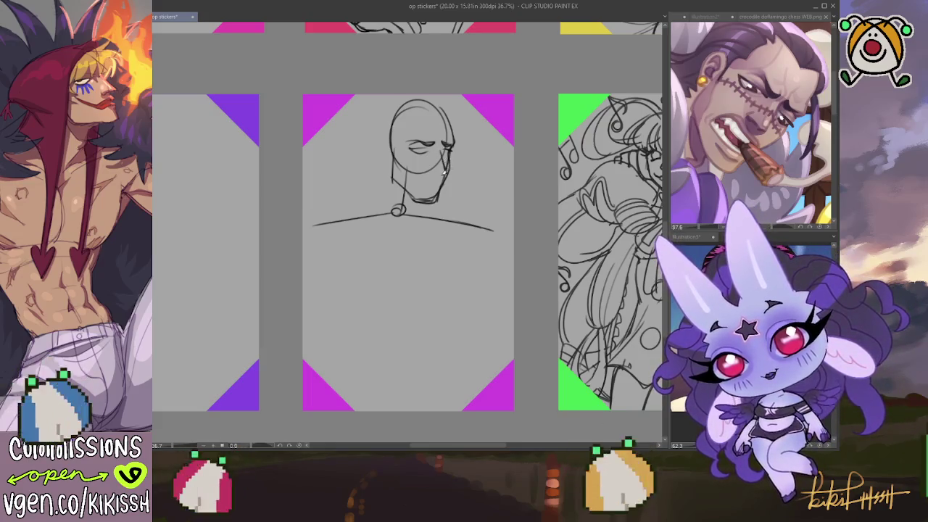
drag(397, 190, 433, 200)
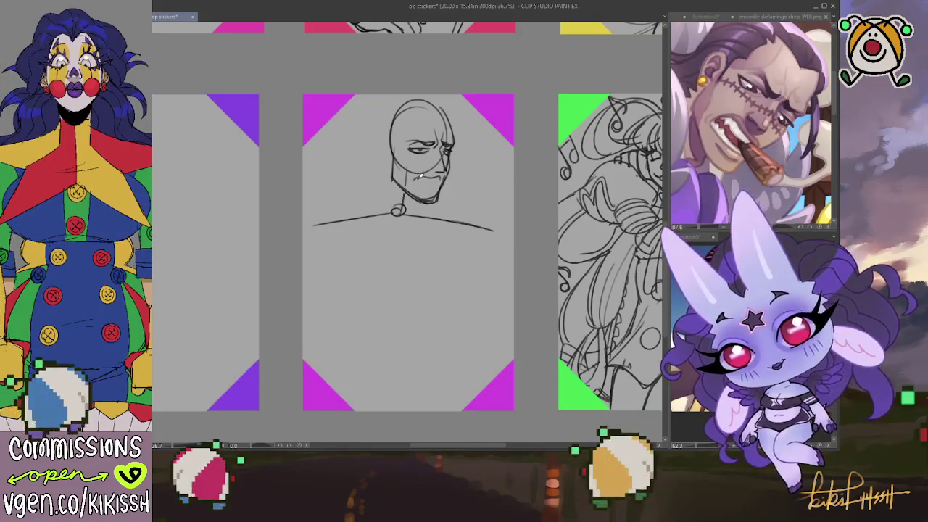
Add jaw and chin strokes, a cigar in the mouth, and hair on both sides.
drag(417, 182, 435, 187)
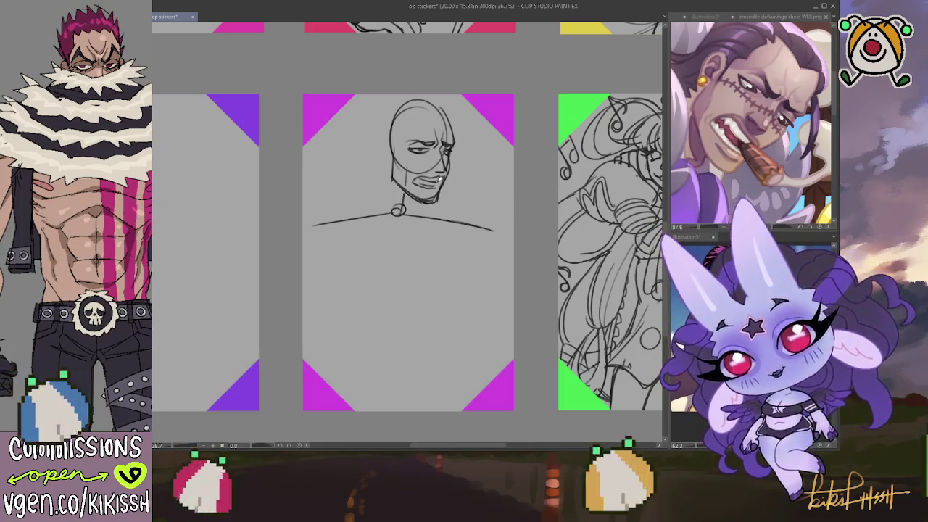
mouse_move(456, 196)
mouse_down()
mouse_move(439, 188)
mouse_move(453, 195)
mouse_up()
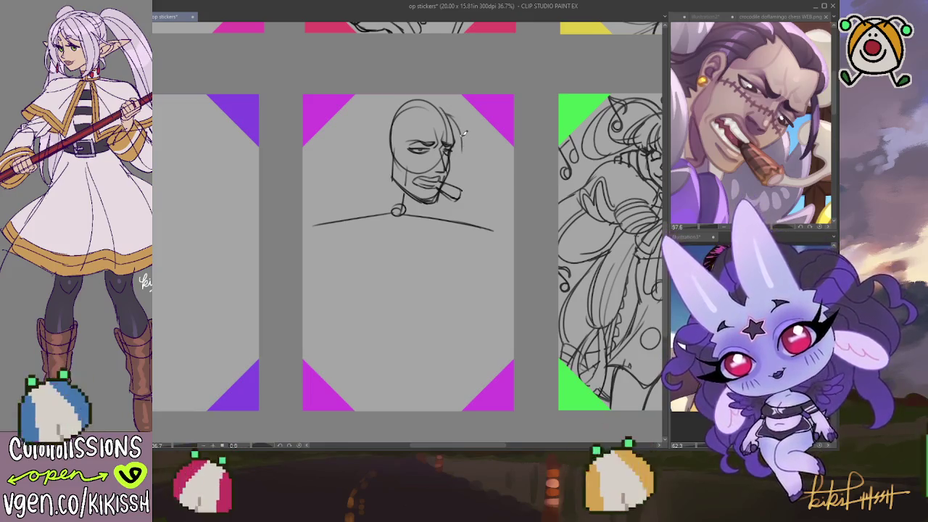
drag(464, 133, 458, 168)
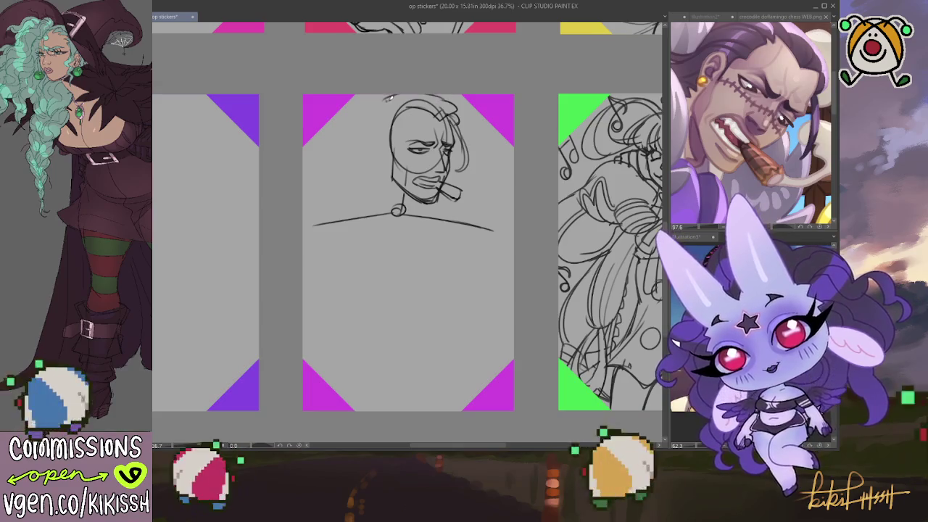
drag(368, 120, 371, 144)
Check the chess reference, then sketch loose left hair strands and the chin and jaw.
click(705, 94)
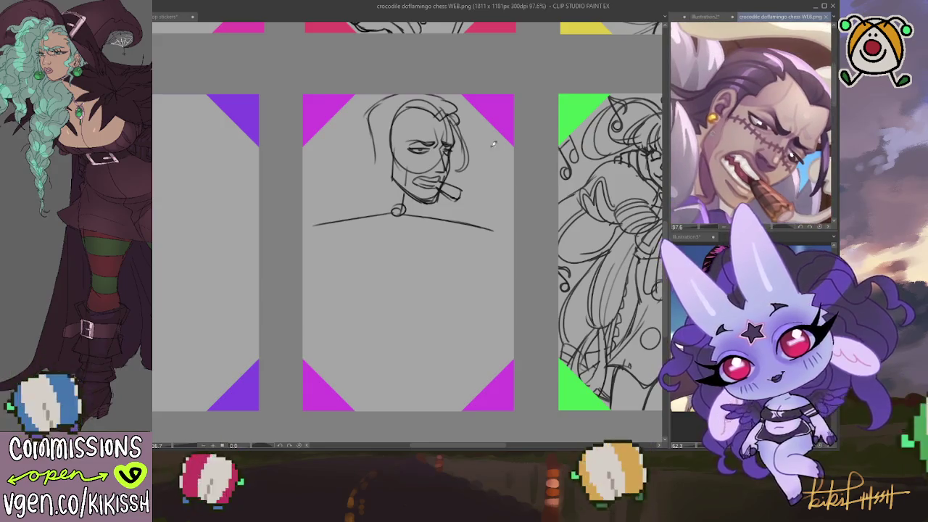
mouse_move(367, 111)
mouse_down()
mouse_move(372, 149)
mouse_move(339, 185)
mouse_up()
drag(378, 179, 357, 190)
mouse_move(434, 171)
mouse_down()
mouse_move(428, 149)
mouse_move(406, 187)
mouse_move(397, 186)
mouse_up()
mouse_move(420, 155)
mouse_down()
mouse_move(392, 187)
mouse_move(409, 192)
mouse_move(395, 193)
mouse_move(384, 177)
mouse_up()
mouse_move(420, 134)
mouse_down()
mouse_move(395, 163)
mouse_move(406, 163)
mouse_move(387, 141)
mouse_move(379, 161)
mouse_move(396, 156)
mouse_up()
drag(380, 116, 373, 143)
Redraw the left cheek edge and darken the mouth, chin and neck line.
key(ctrl+z)
drag(384, 105, 372, 143)
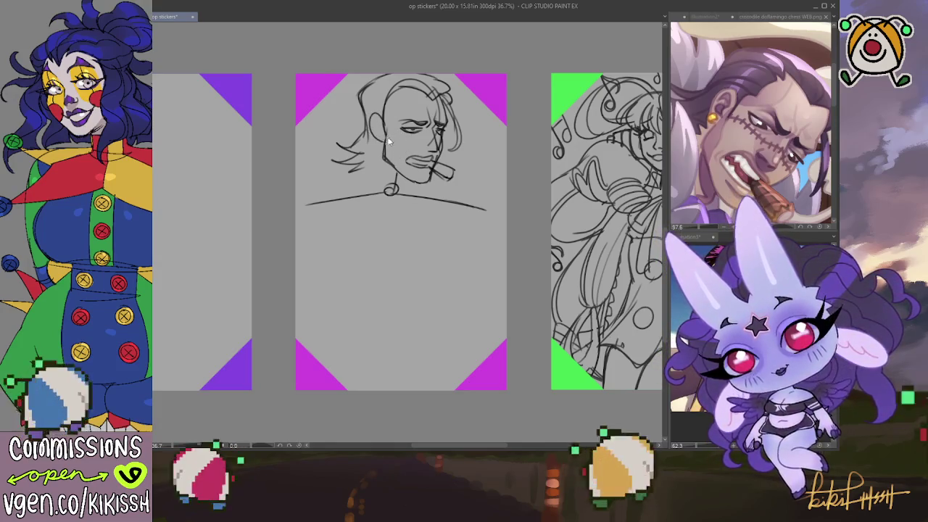
key(ctrl+z)
drag(387, 112, 374, 144)
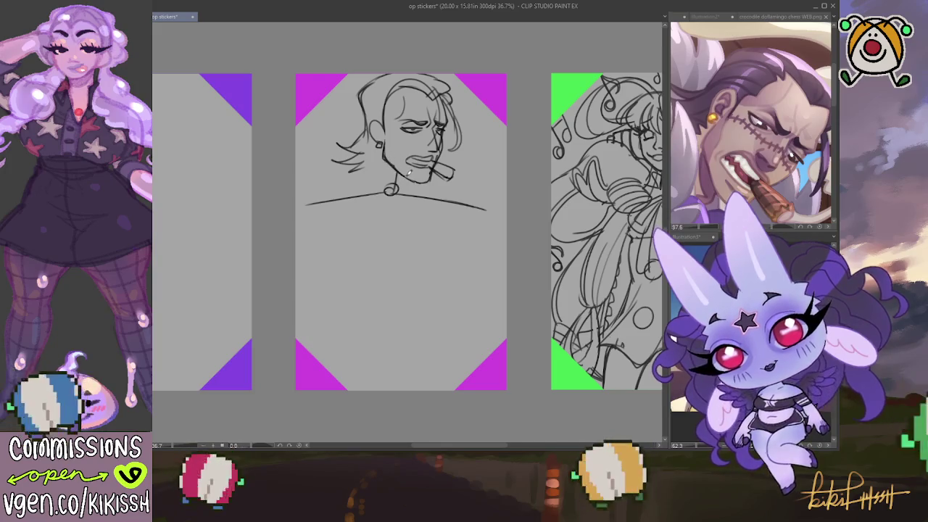
mouse_move(407, 157)
mouse_down()
mouse_move(433, 161)
mouse_move(429, 173)
mouse_move(396, 187)
mouse_up()
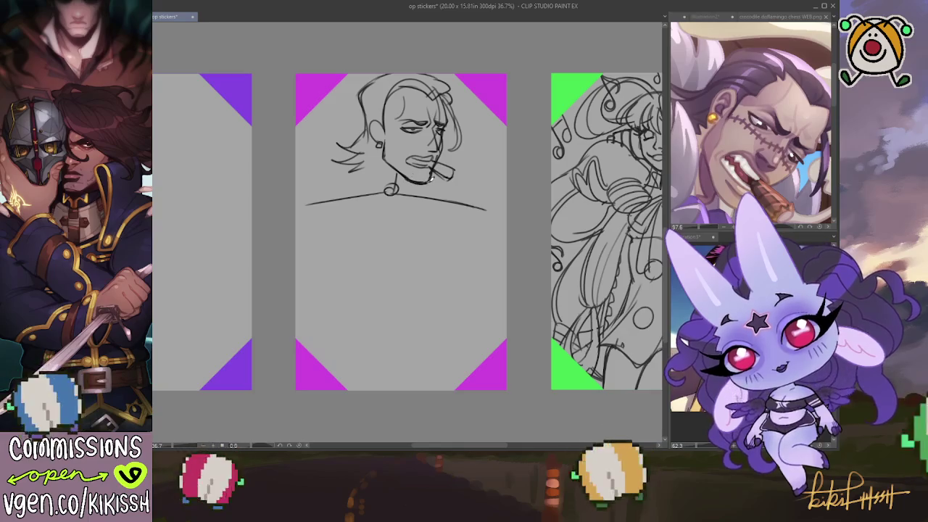
Erase stray marks around the mouth and cigar with a larger eraser.
key(e)
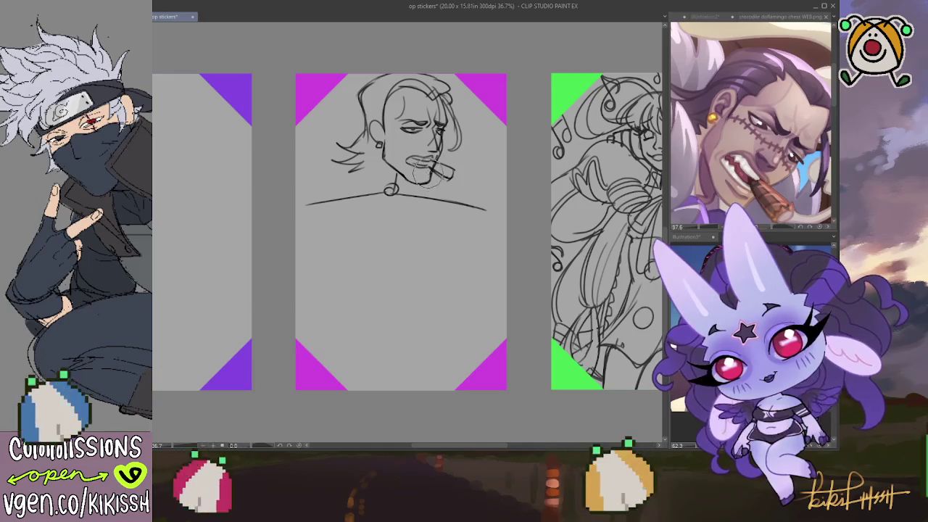
drag(426, 173, 431, 174)
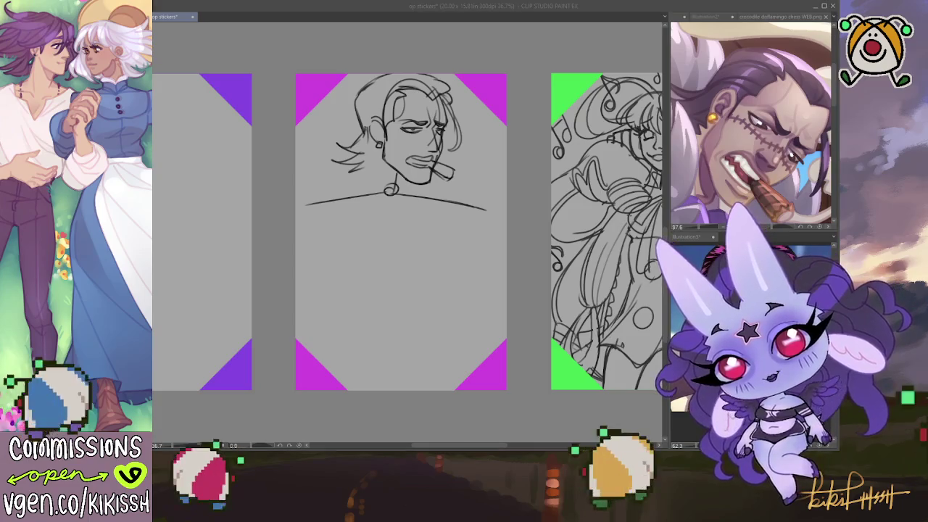
key(alt+Tab)
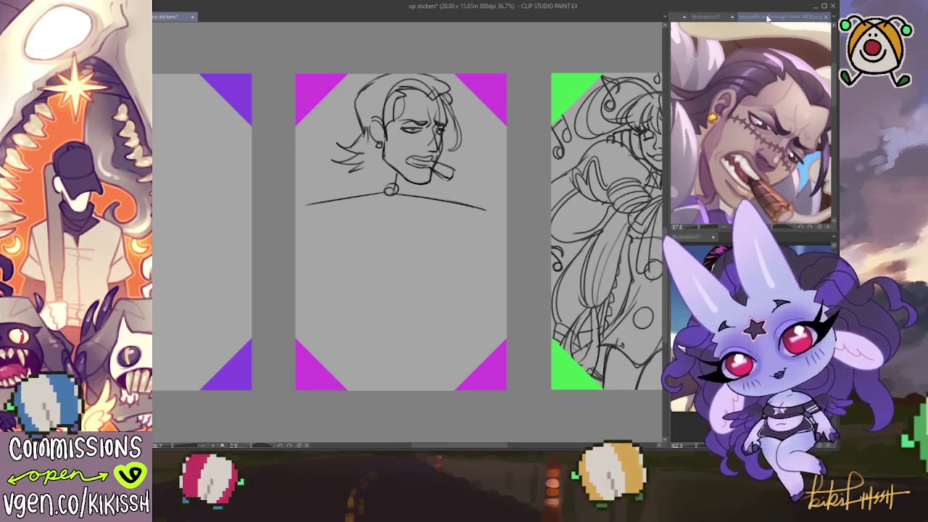
Compare the full-figure photo and crocodile doflamingo chess references, then return to the sheet.
click(715, 17)
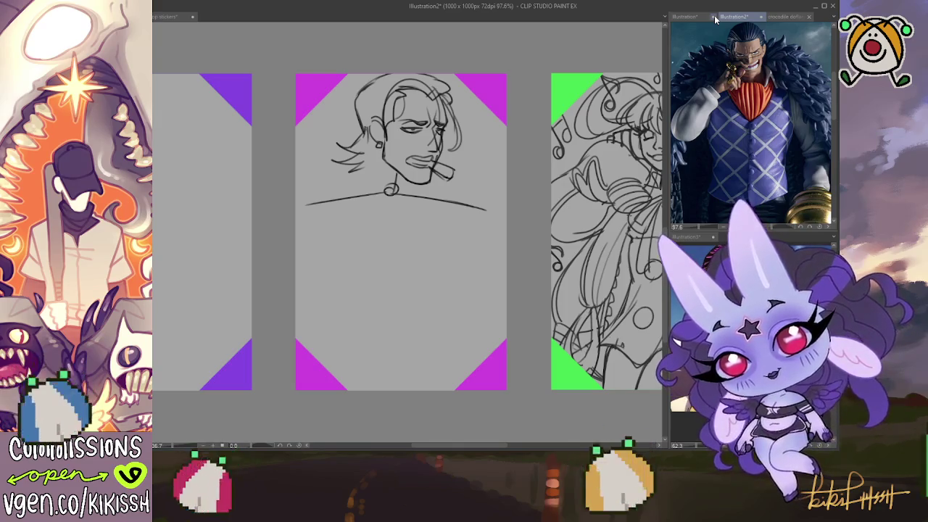
click(419, 210)
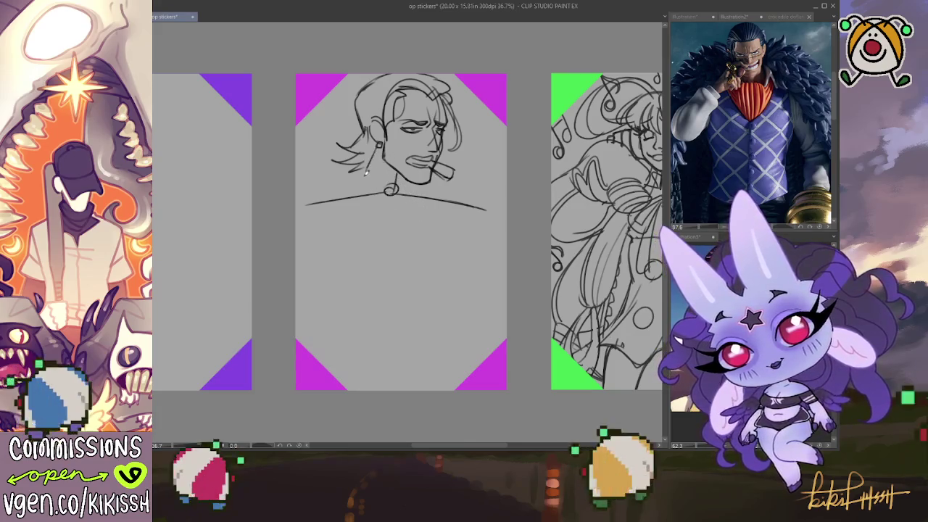
click(779, 17)
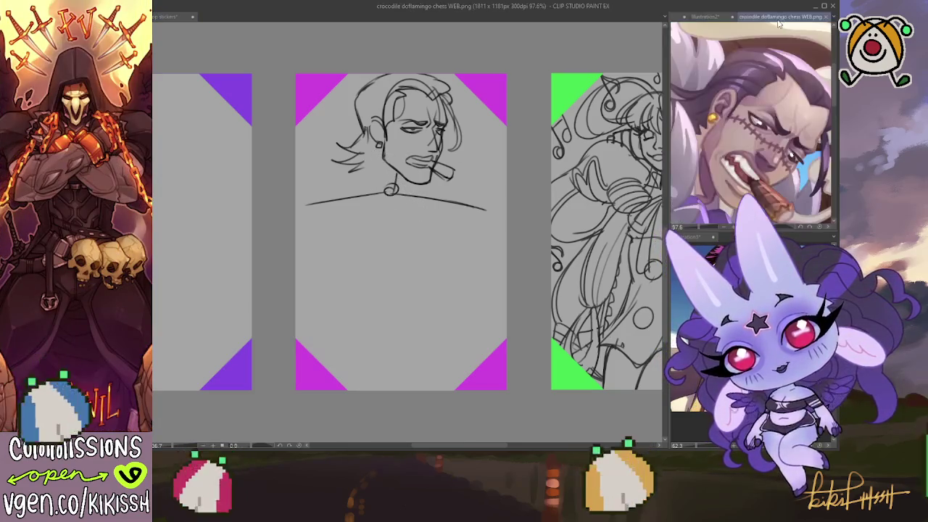
scroll(781, 129, down, 2)
scroll(781, 129, down, 2)
scroll(781, 129, down, 2)
scroll(781, 129, up, 1)
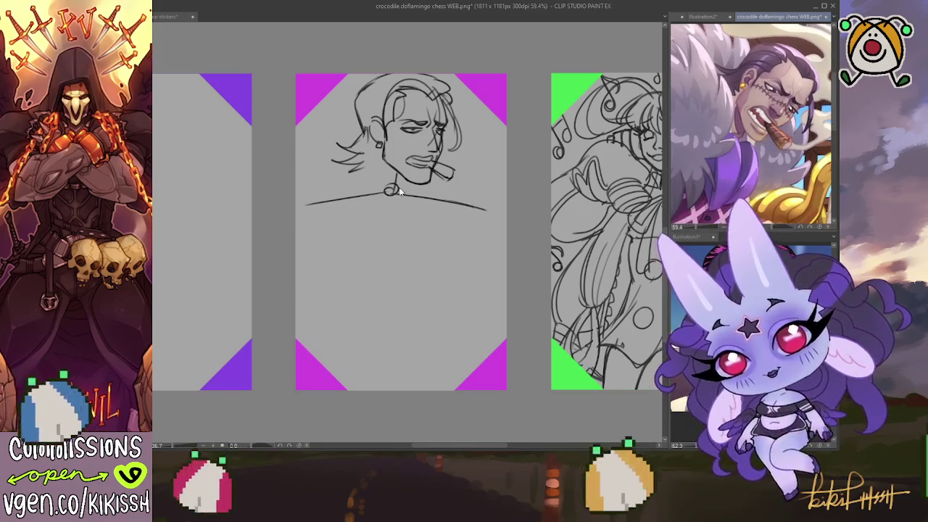
click(377, 150)
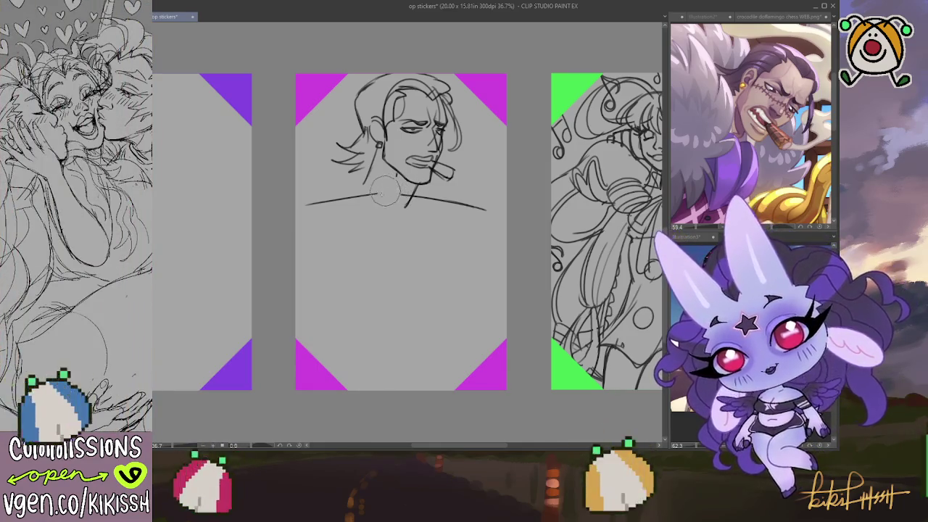
Erase the chest line, draw sloping shoulder lines, and try a curved shape below.
drag(384, 192, 297, 206)
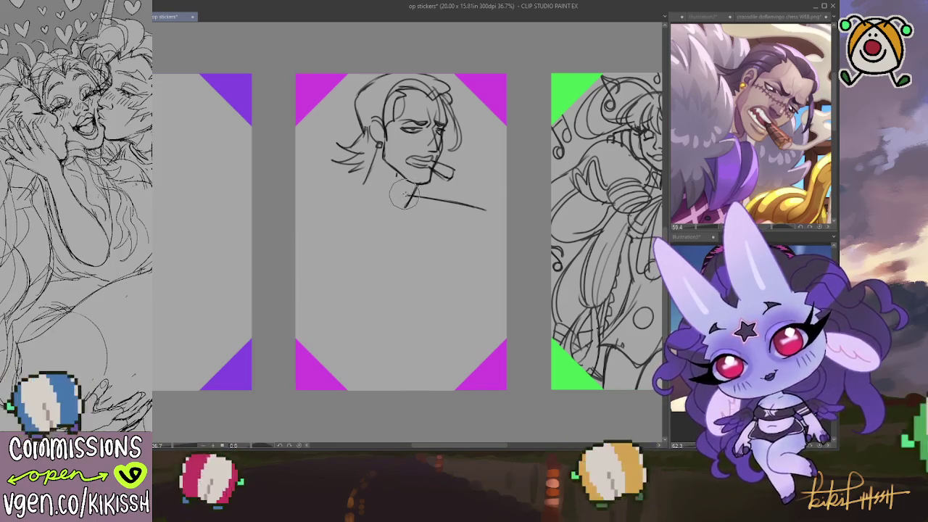
drag(399, 193, 497, 210)
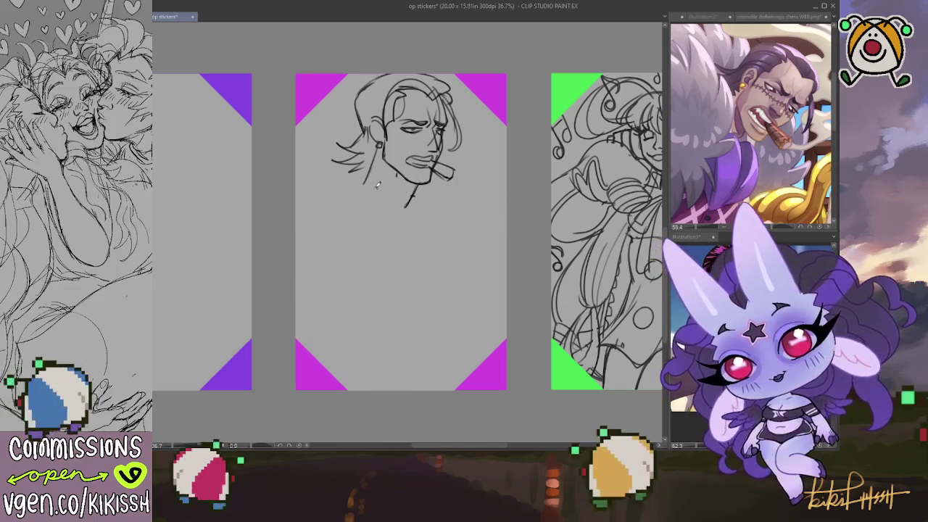
drag(365, 183, 296, 215)
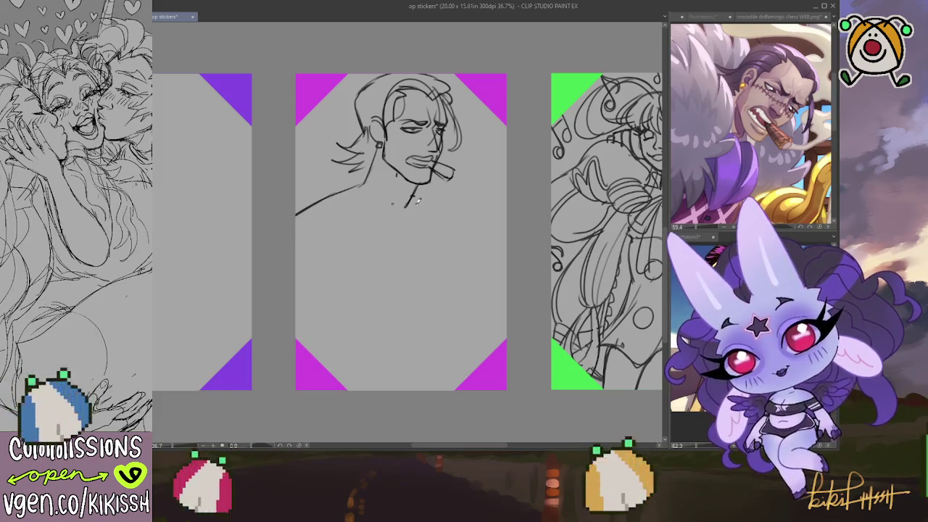
drag(460, 217, 425, 200)
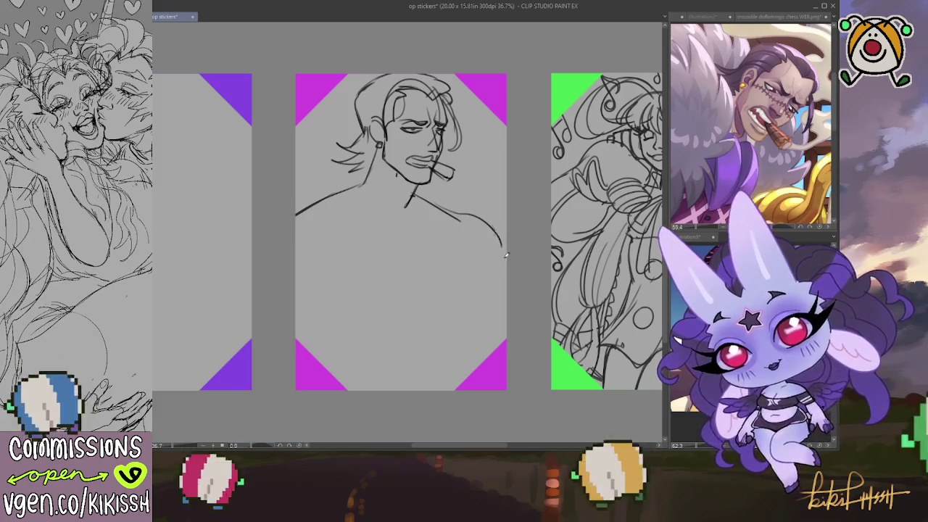
drag(501, 262, 464, 214)
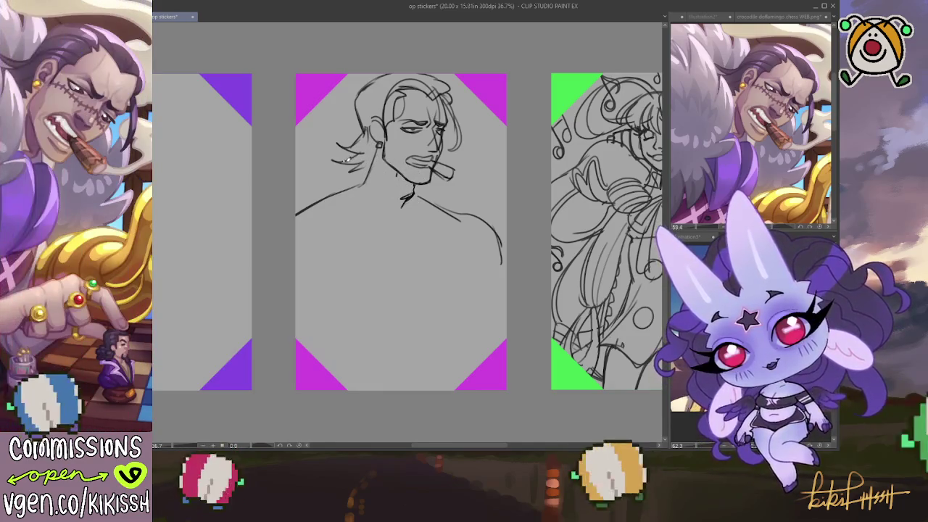
drag(336, 172, 370, 176)
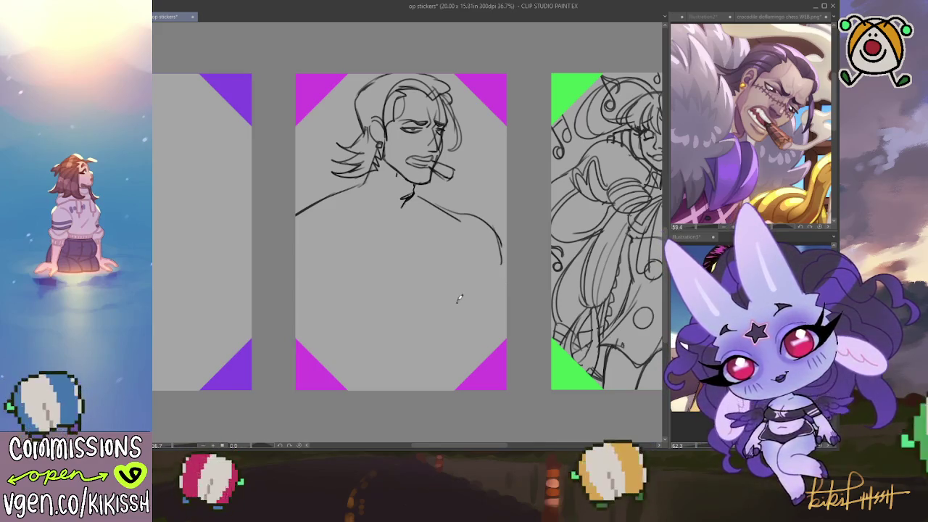
mouse_move(464, 270)
mouse_down()
mouse_move(471, 326)
mouse_move(442, 279)
mouse_move(360, 316)
mouse_move(411, 329)
mouse_move(429, 288)
mouse_move(437, 334)
mouse_move(458, 336)
mouse_move(475, 323)
mouse_move(471, 312)
mouse_move(441, 325)
mouse_move(435, 384)
mouse_up()
key(ctrl+z)
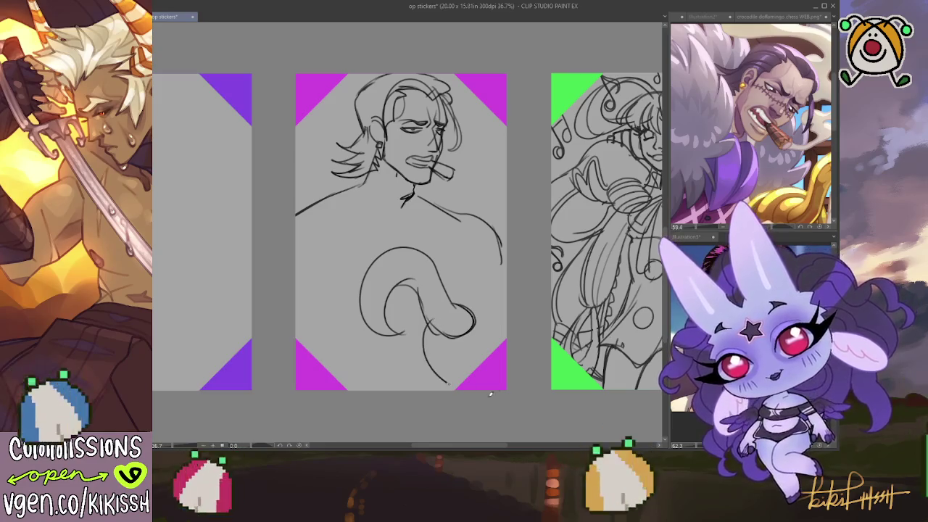
Undo the first coil strokes and pan the reference to show the golden coil.
key(ctrl+z)
drag(429, 326, 468, 376)
mouse_move(464, 290)
mouse_down()
mouse_move(506, 286)
mouse_move(433, 316)
mouse_move(459, 384)
mouse_up()
key(ctrl+z)
key(ctrl+z)
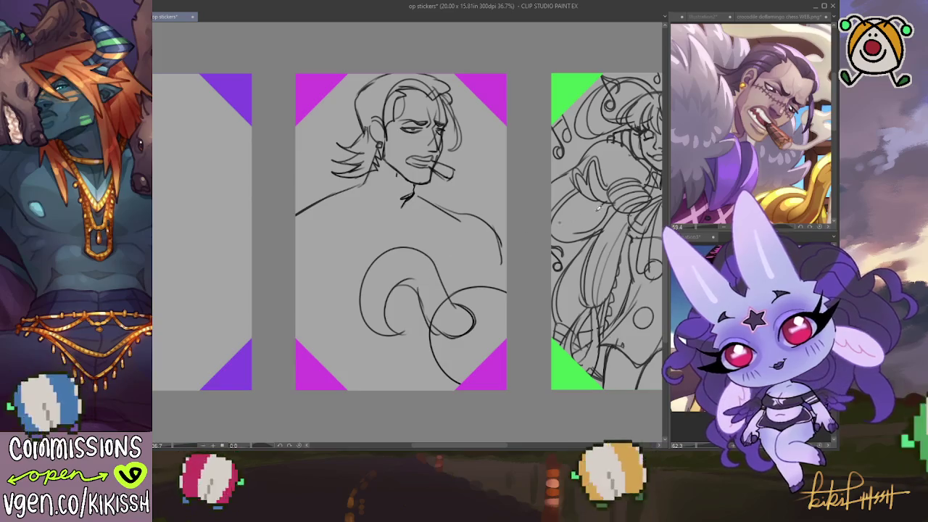
drag(730, 172, 678, 134)
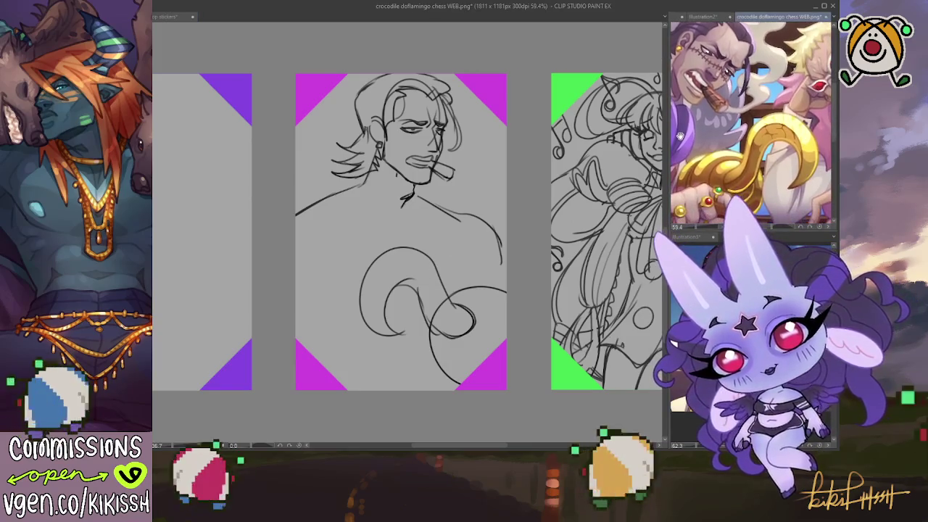
drag(678, 135, 715, 147)
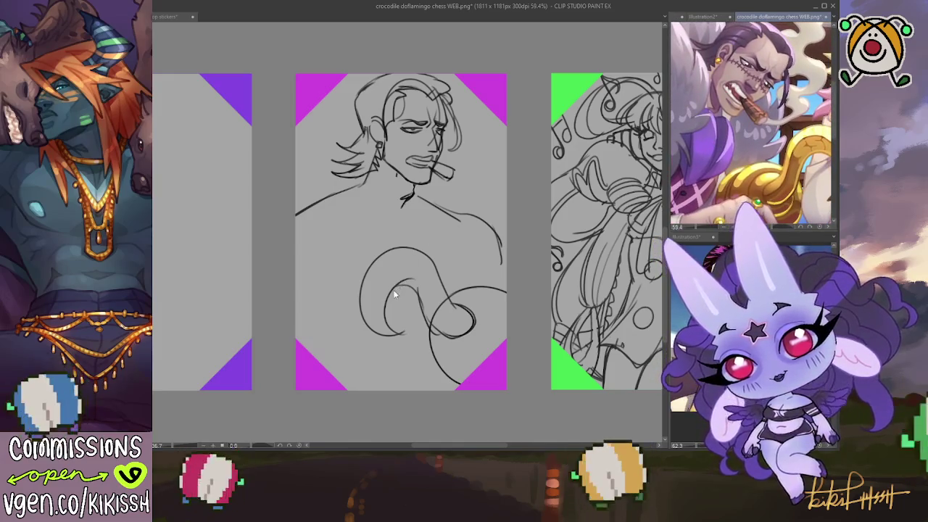
click(415, 247)
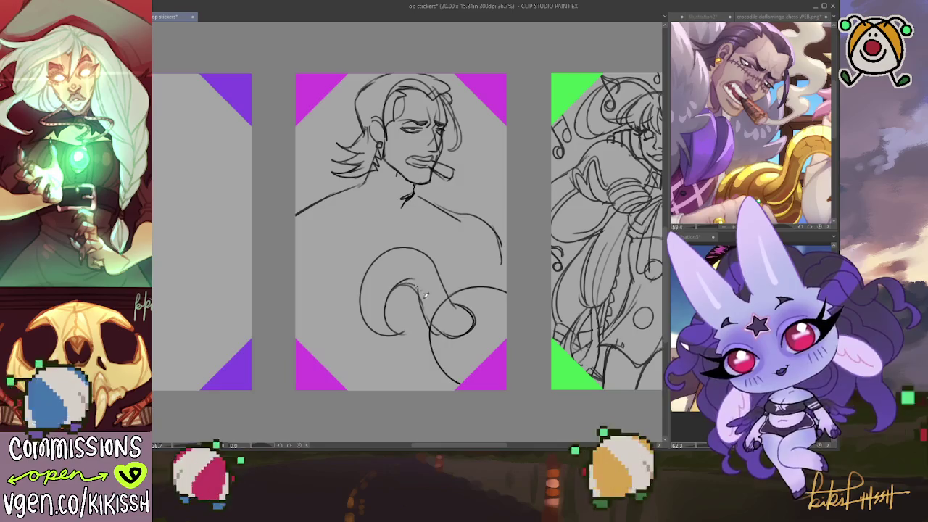
Draw the looping tentacle curves and its tip, plus a spike left of the hair.
mouse_move(424, 292)
mouse_down()
mouse_move(428, 322)
mouse_move(456, 326)
mouse_move(417, 263)
mouse_move(391, 323)
mouse_up()
key(ctrl+z)
drag(432, 269, 458, 324)
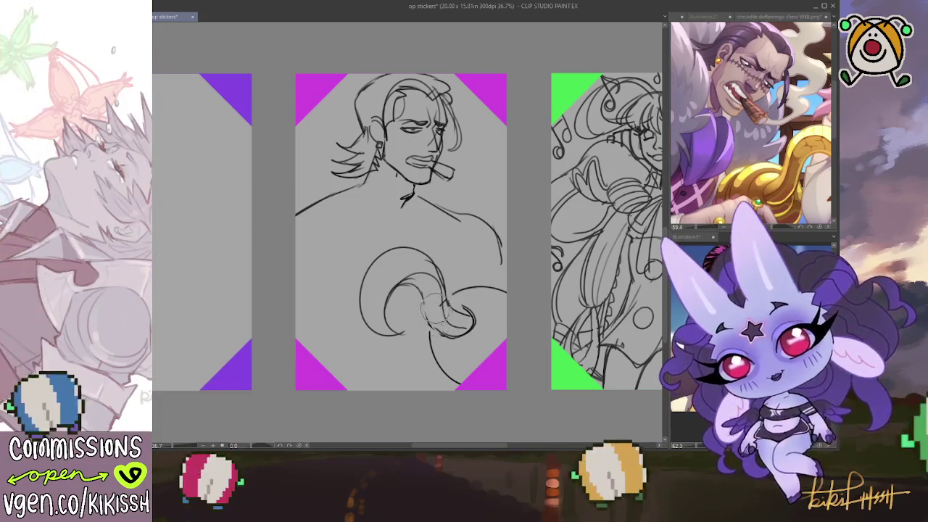
mouse_move(453, 323)
mouse_down()
mouse_move(443, 305)
mouse_move(467, 310)
mouse_move(479, 301)
mouse_move(464, 330)
mouse_move(480, 348)
mouse_up()
drag(467, 301, 478, 340)
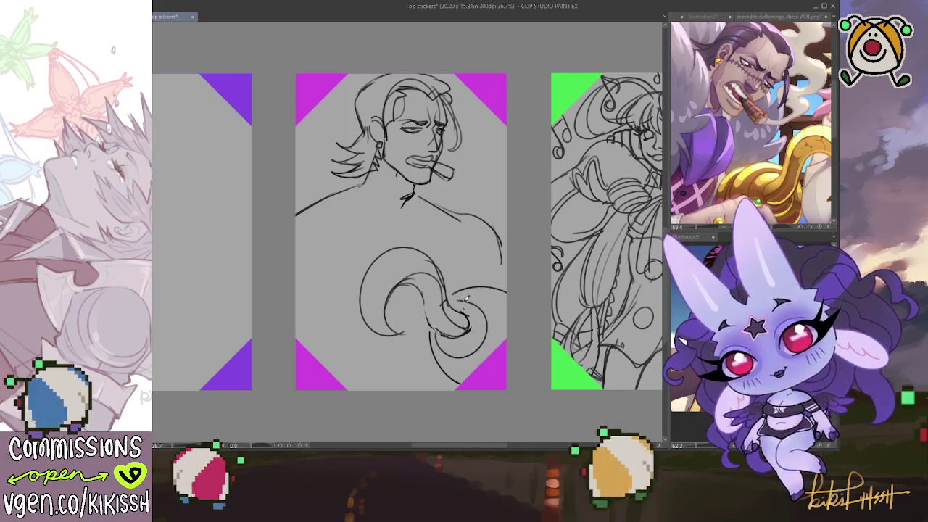
key(ctrl+z)
mouse_move(453, 294)
mouse_down()
mouse_move(485, 341)
mouse_move(437, 328)
mouse_move(454, 331)
mouse_up()
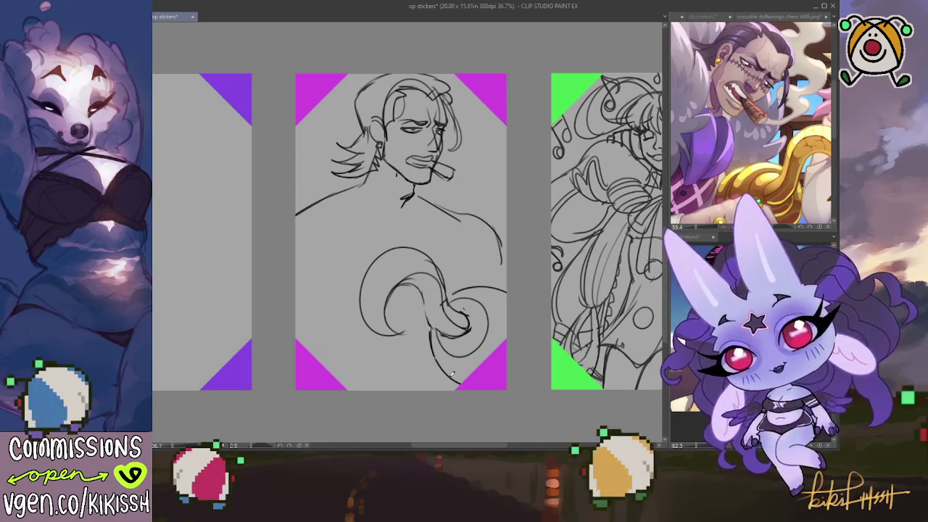
drag(433, 357, 464, 381)
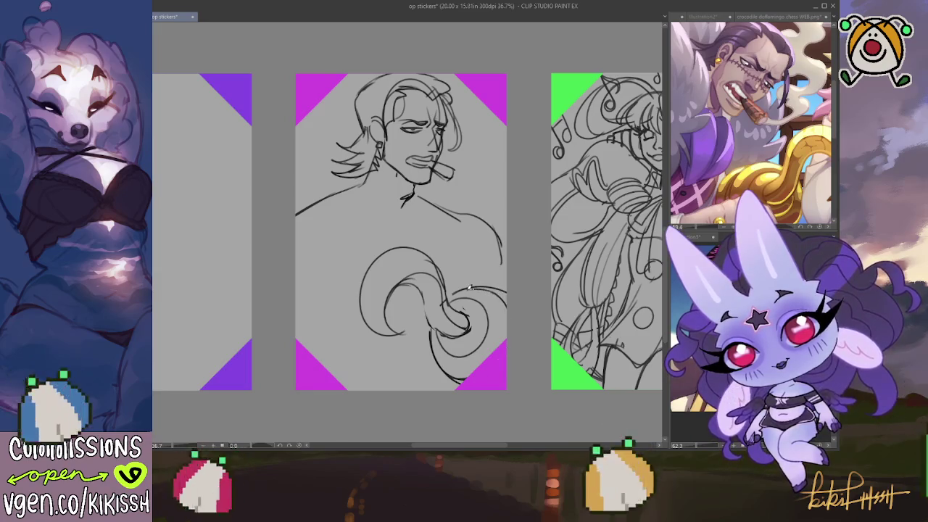
drag(470, 287, 507, 305)
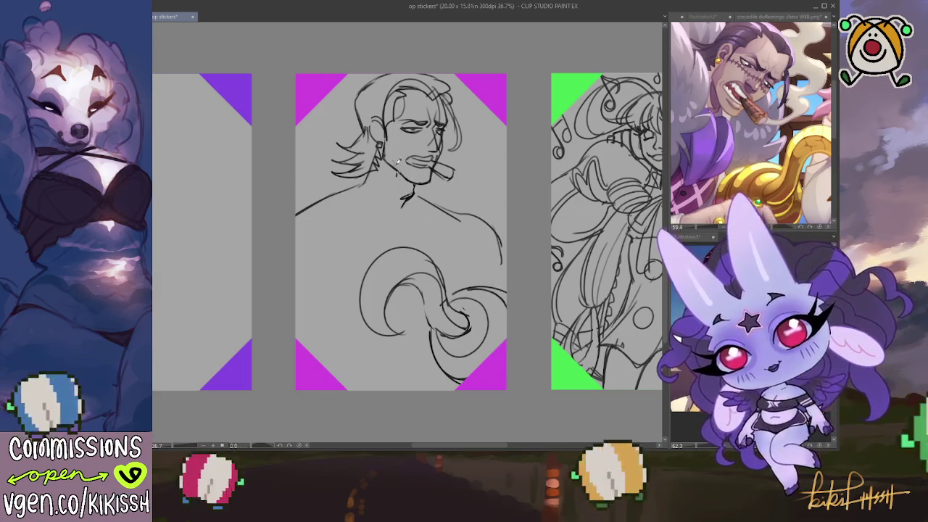
mouse_move(323, 102)
mouse_down()
mouse_move(335, 127)
mouse_move(296, 136)
mouse_up()
Draw jagged spikes right of the head and sketch the neck and collar lines.
drag(348, 94, 353, 118)
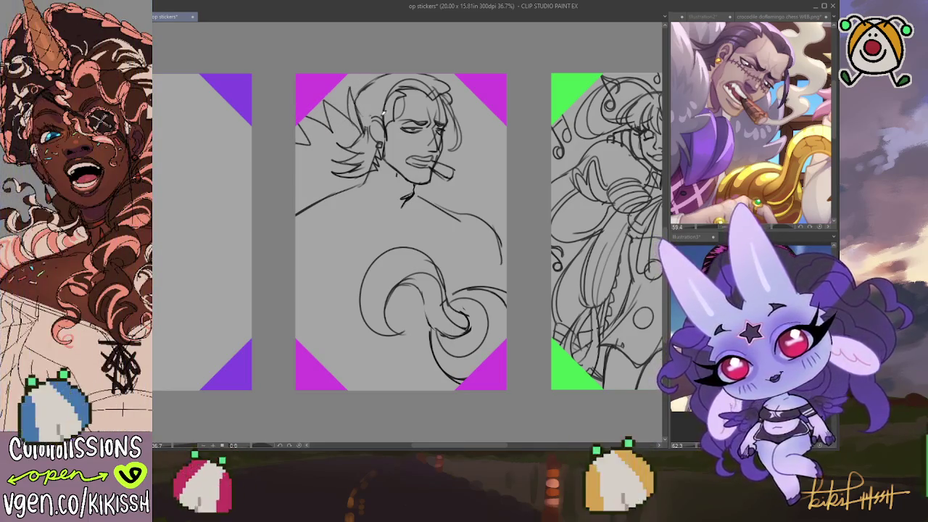
mouse_move(457, 148)
mouse_down()
mouse_move(472, 101)
mouse_move(484, 145)
mouse_move(501, 119)
mouse_move(506, 163)
mouse_up()
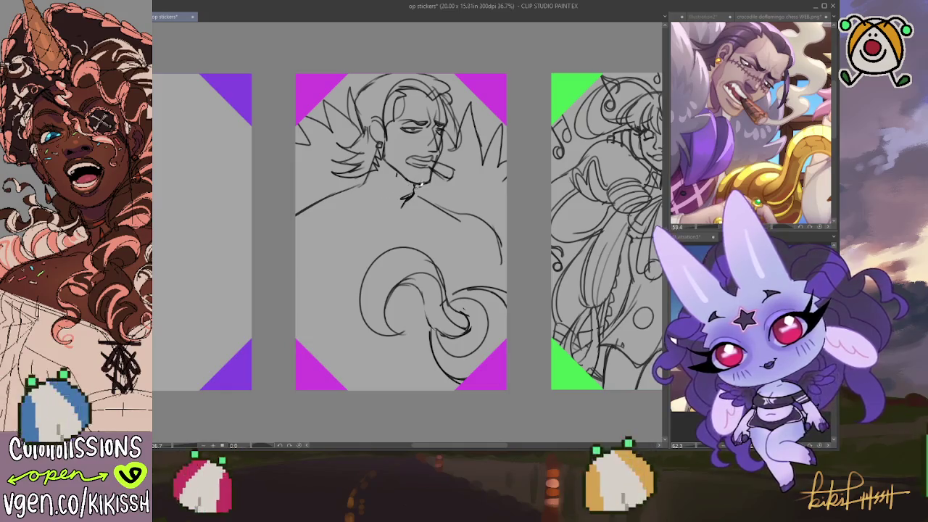
mouse_move(380, 197)
mouse_down()
mouse_move(410, 187)
mouse_move(436, 216)
mouse_up()
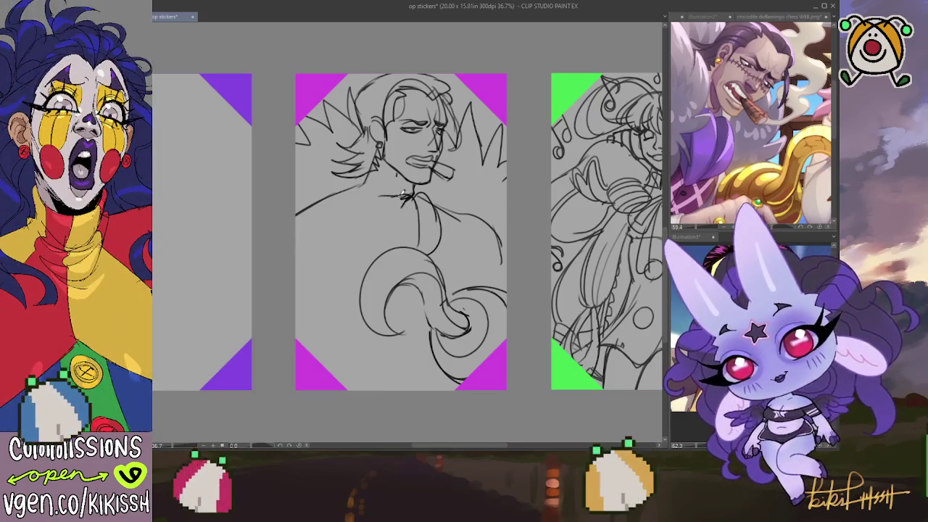
drag(393, 211, 398, 242)
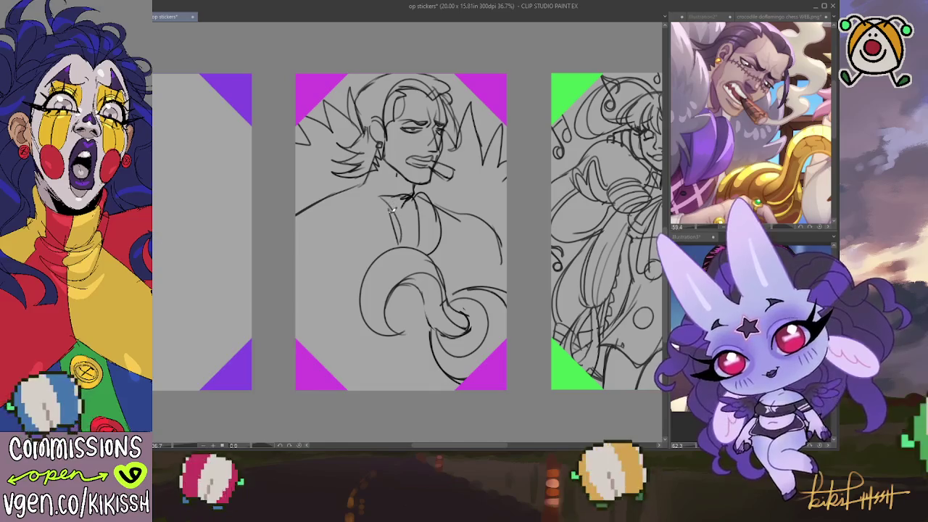
drag(388, 182, 356, 167)
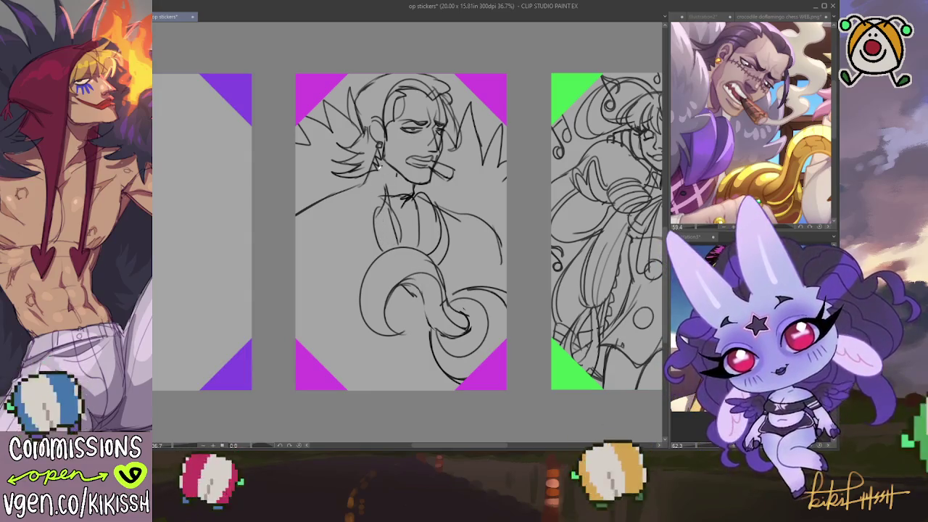
Add zigzag spikes on the left and sketch the shoulders, chest and right torso.
mouse_move(334, 142)
mouse_down()
mouse_move(328, 160)
mouse_move(296, 175)
mouse_move(295, 191)
mouse_up()
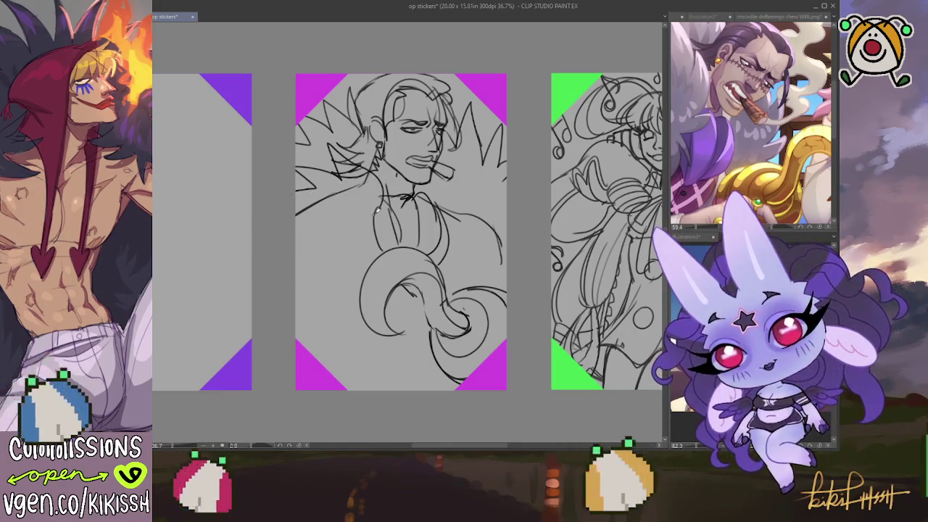
mouse_move(347, 262)
mouse_down()
mouse_move(342, 306)
mouse_move(297, 300)
mouse_up()
drag(320, 263, 294, 276)
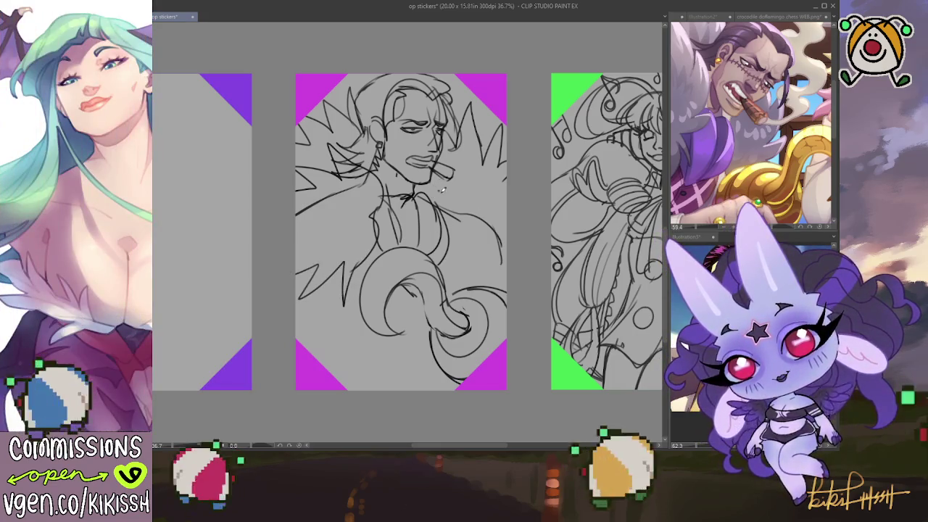
drag(434, 203, 451, 223)
mouse_move(494, 256)
mouse_down()
mouse_move(471, 280)
mouse_move(473, 269)
mouse_up()
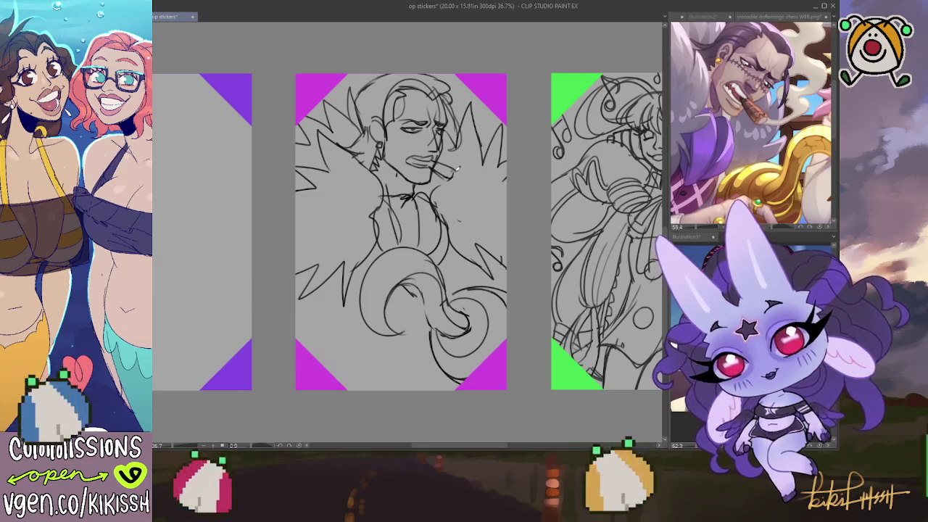
Lasso the jacket character's sketch, scale it up with Ctrl+T, and nudge it into place.
scroll(442, 165, up, 3)
scroll(437, 239, down, 1)
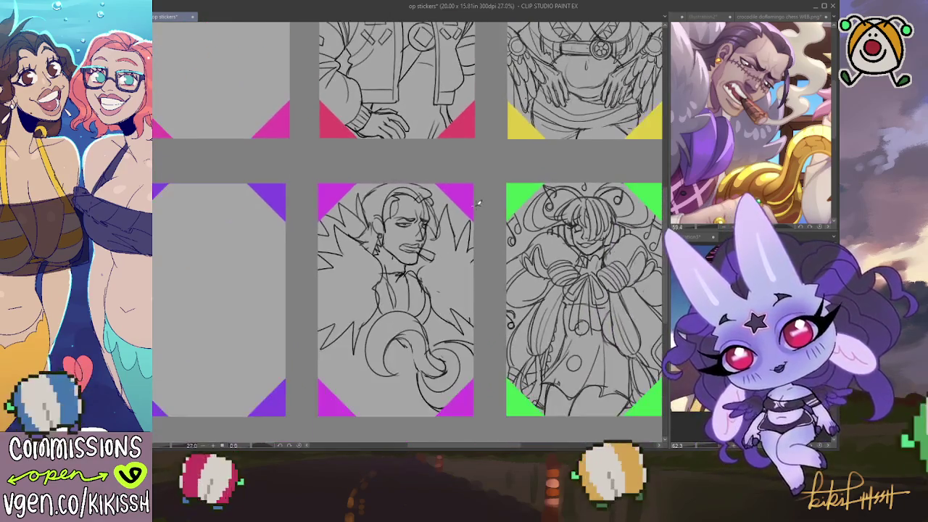
scroll(450, 246, down, 1)
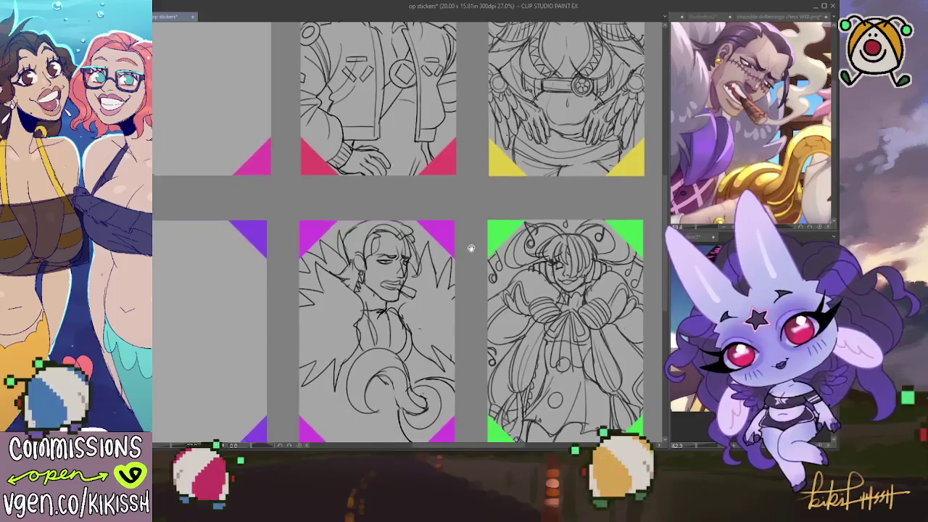
scroll(471, 257, up, 2)
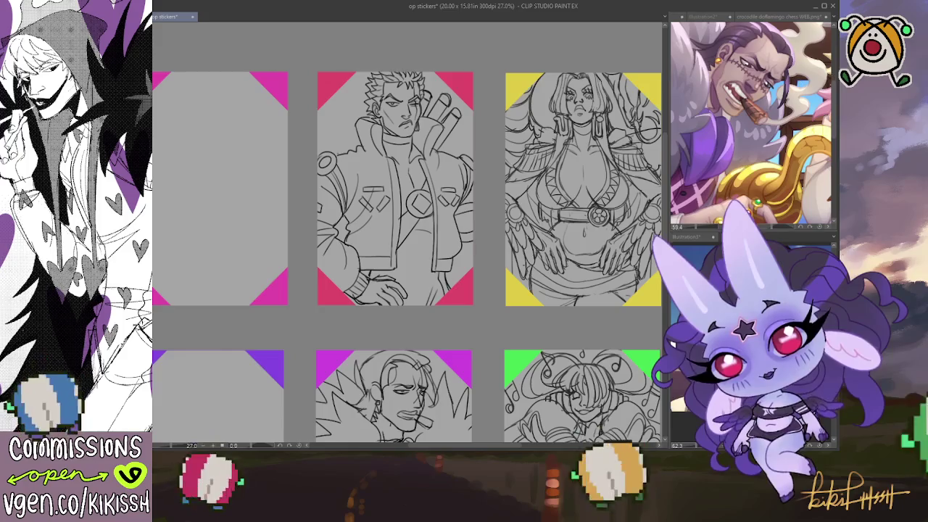
mouse_move(311, 230)
mouse_down()
mouse_move(499, 167)
mouse_move(308, 218)
mouse_up()
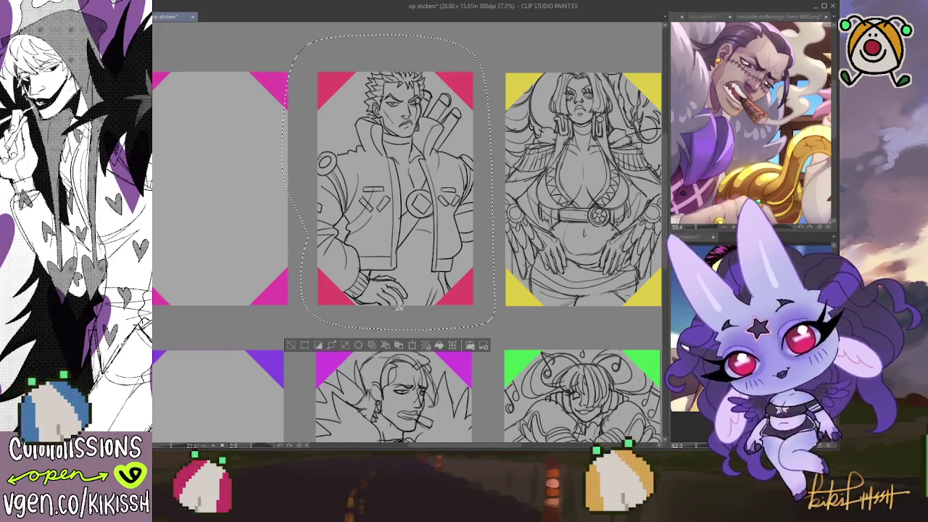
key(ctrl+t)
drag(405, 325, 405, 348)
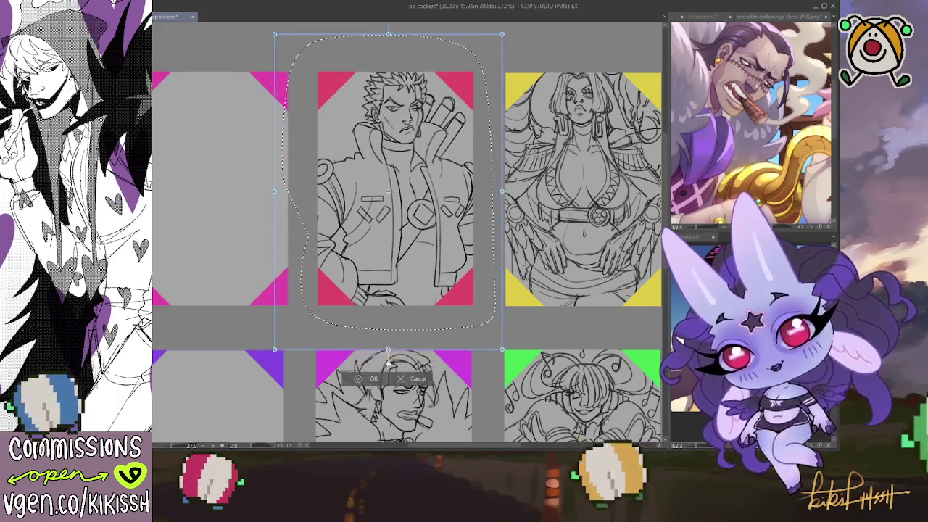
drag(405, 277, 402, 278)
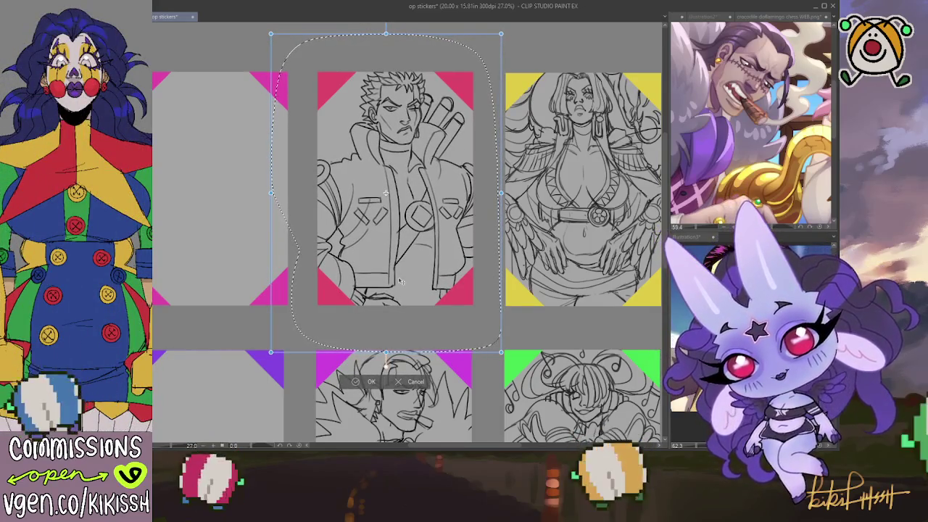
drag(402, 280, 399, 281)
click(353, 381)
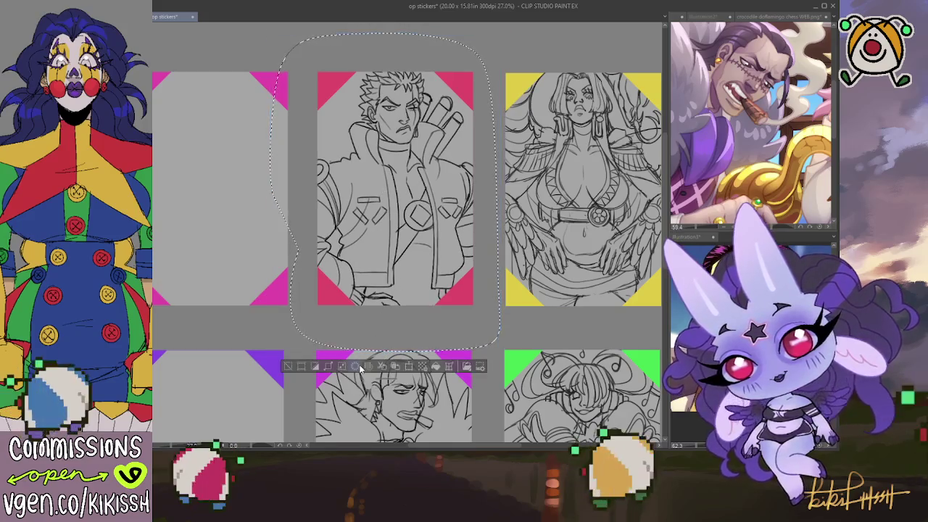
mouse_move(410, 333)
mouse_down()
mouse_move(432, 182)
mouse_move(460, 206)
mouse_move(502, 210)
mouse_up()
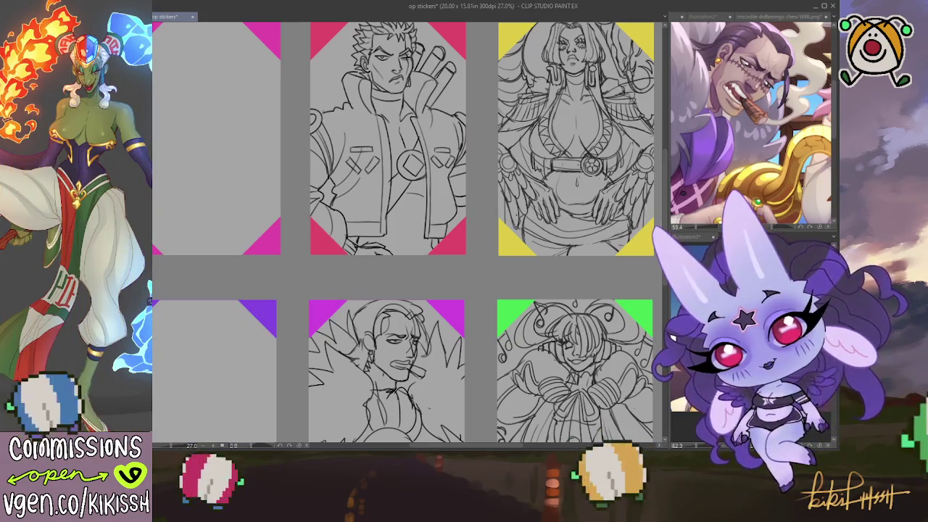
drag(432, 282, 422, 166)
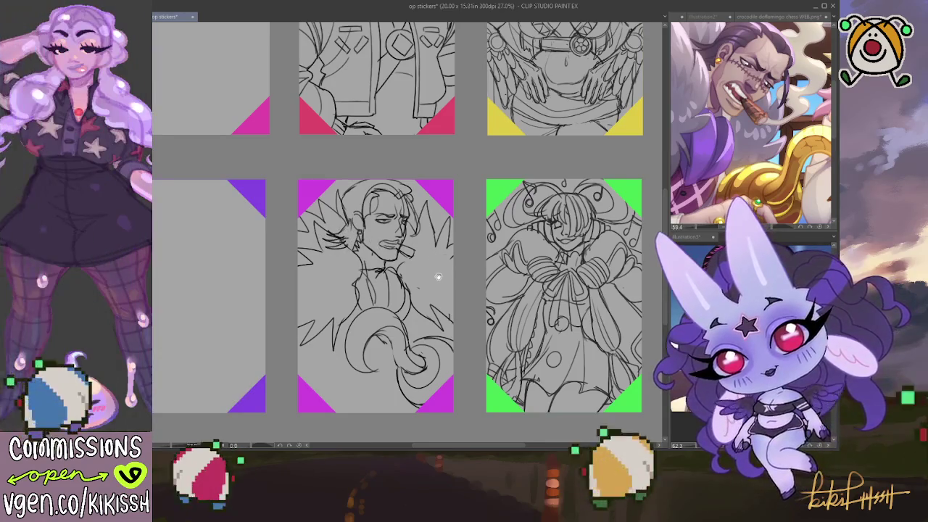
drag(374, 243, 369, 233)
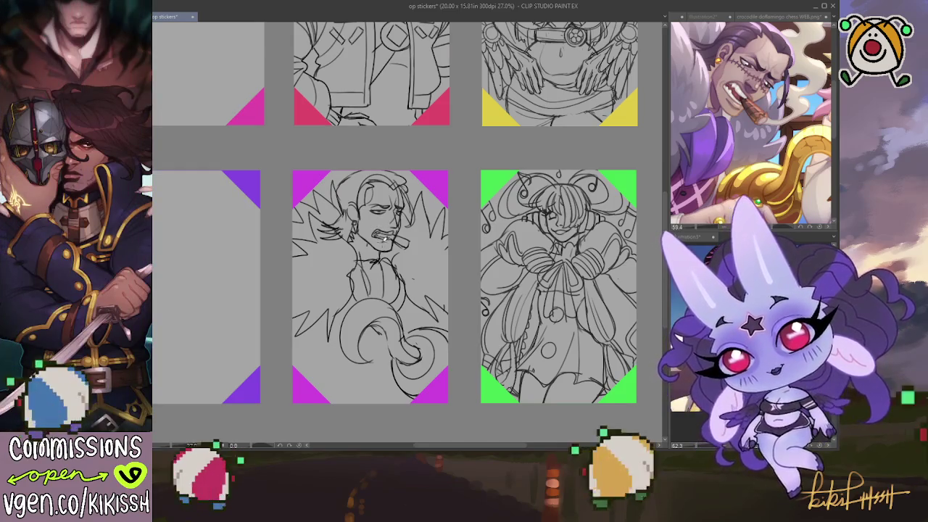
Sketch two lines down the Crocodile's body and torso.
drag(401, 181, 399, 189)
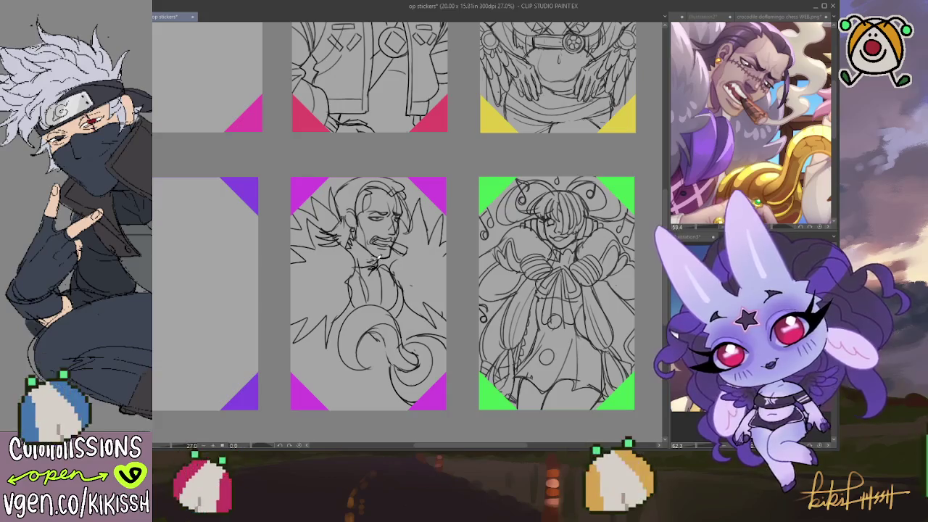
drag(388, 256, 392, 240)
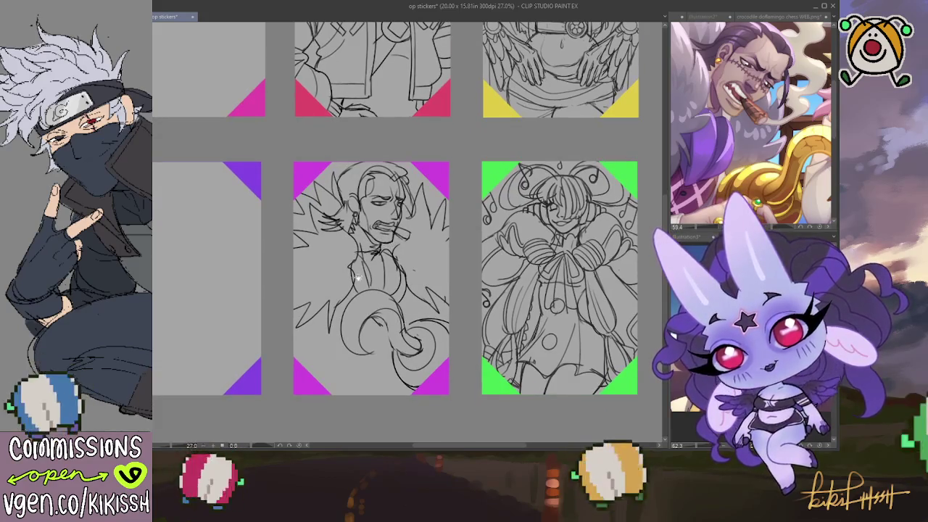
drag(333, 307, 328, 379)
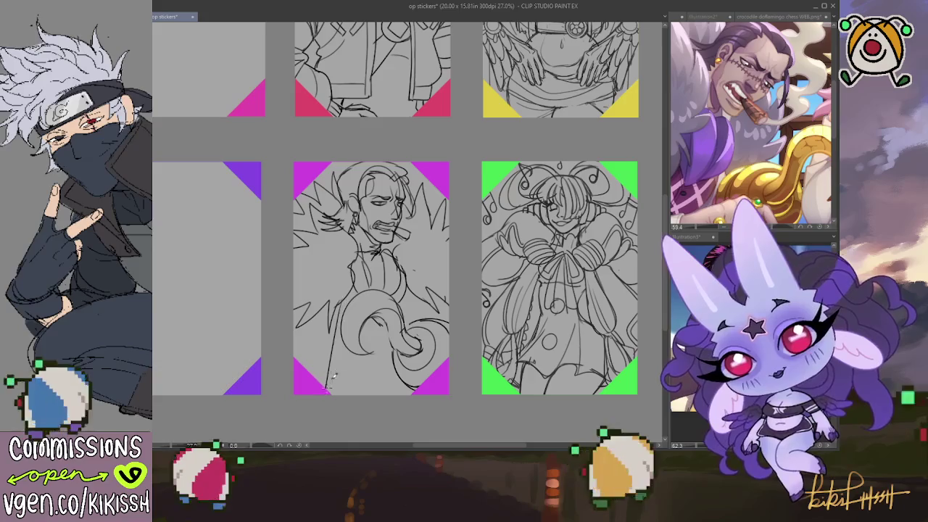
drag(345, 331, 333, 393)
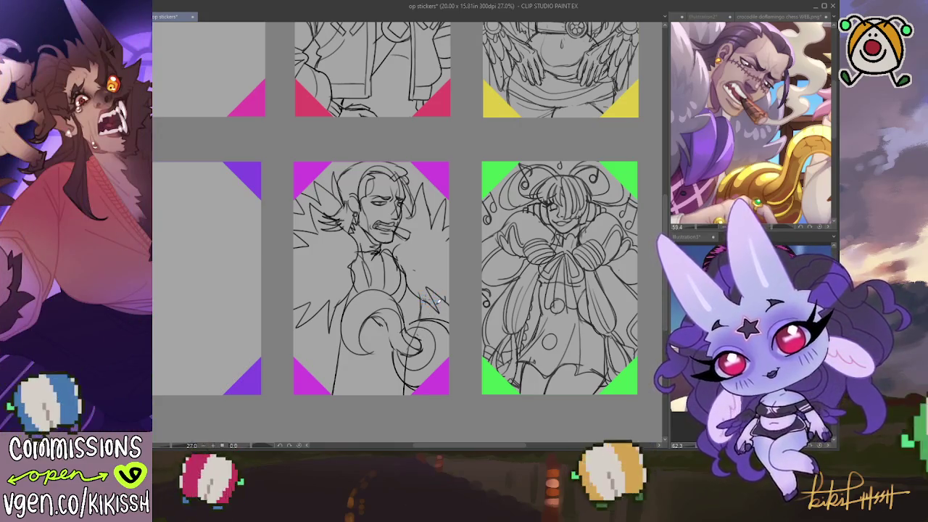
Sketch smoke rising from the cigarette toward the top right, undoing one scribble.
scroll(420, 261, up, 1)
mouse_move(411, 246)
mouse_down()
mouse_move(442, 242)
mouse_move(452, 201)
mouse_up()
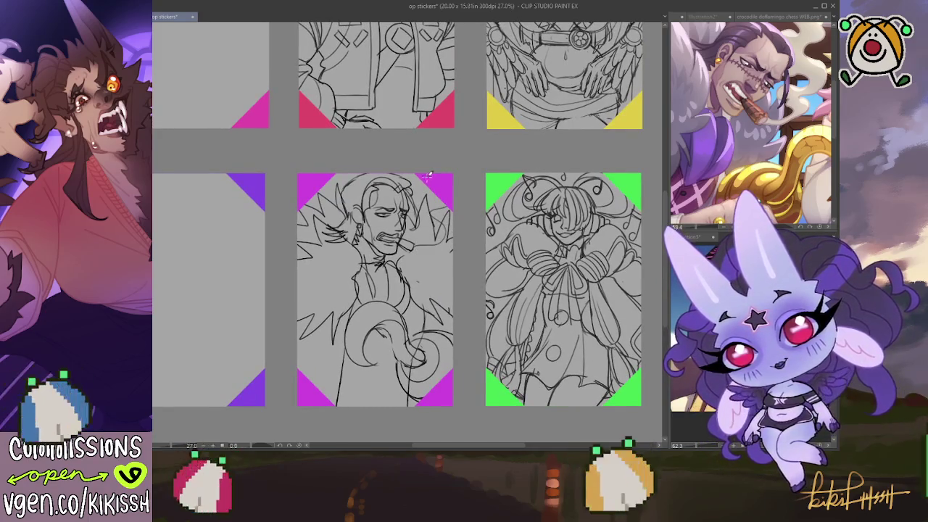
mouse_move(433, 200)
mouse_down()
mouse_move(455, 228)
mouse_move(432, 249)
mouse_move(414, 248)
mouse_up()
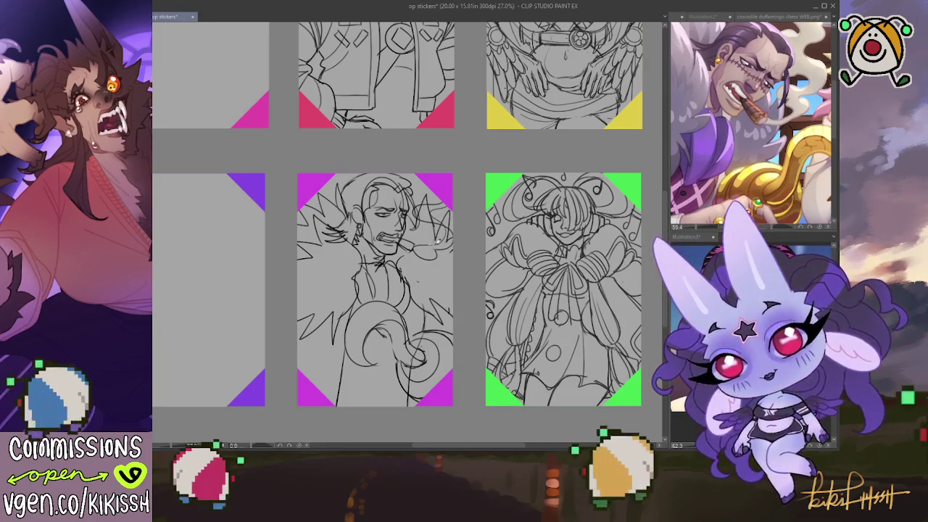
key(ctrl+z)
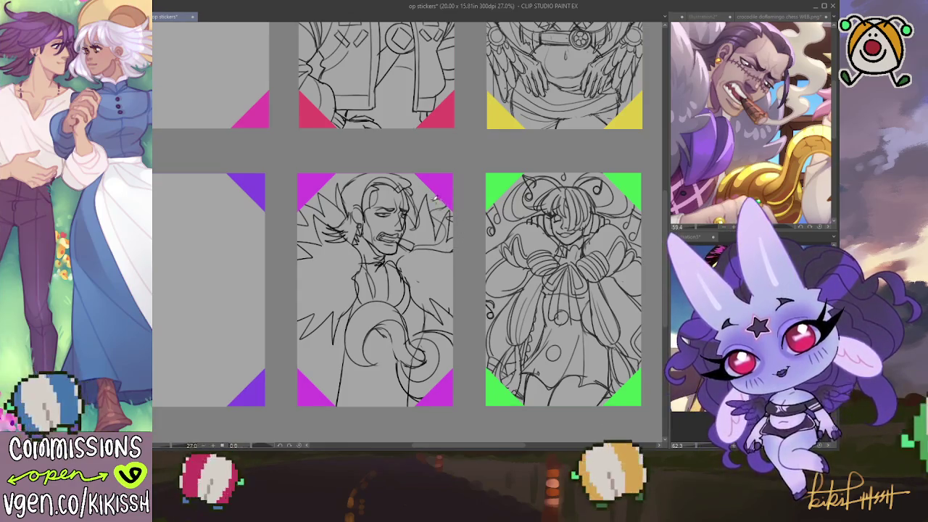
scroll(423, 247, down, 2)
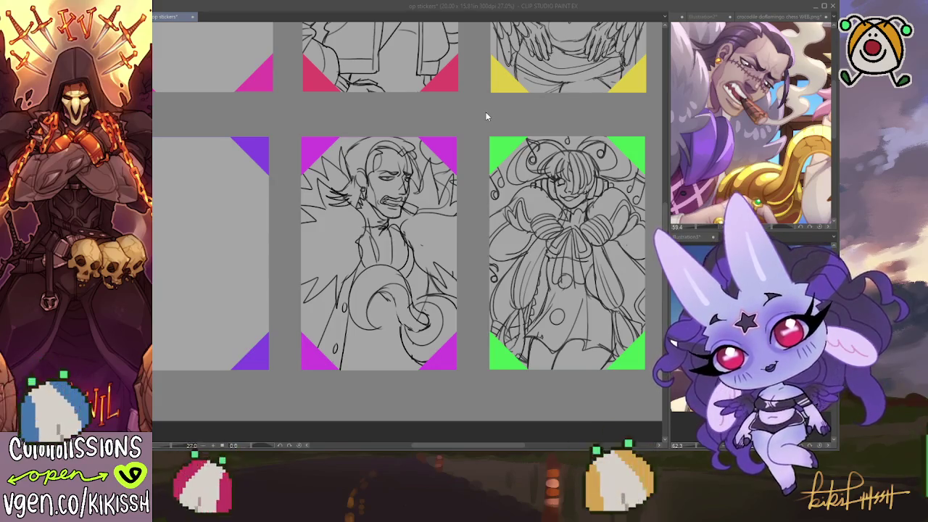
click(156, 123)
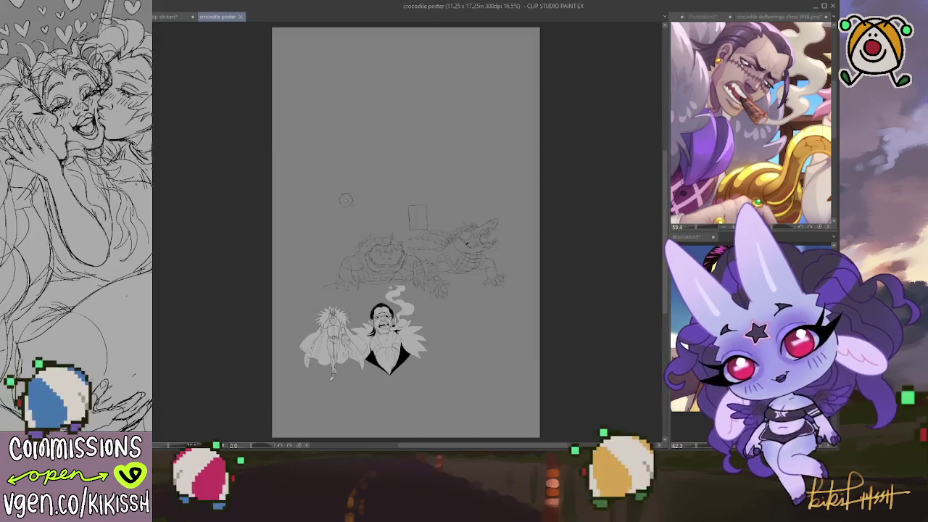
Zoom and pan the crocodile poster to the smoking Crocodile portrait and head sketch.
scroll(377, 218, up, 1)
scroll(413, 235, up, 1)
scroll(449, 253, up, 2)
scroll(490, 274, up, 1)
drag(490, 274, 424, 263)
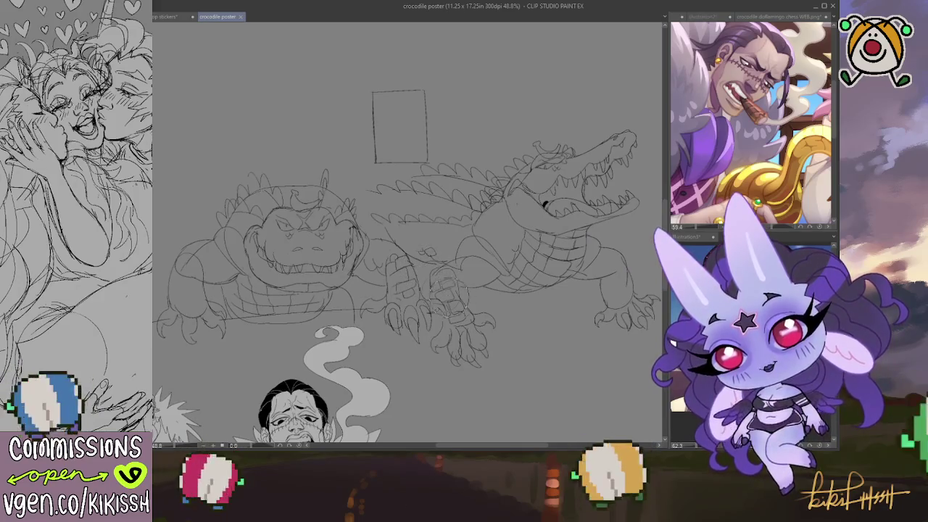
drag(456, 362, 493, 210)
scroll(479, 319, up, 2)
scroll(479, 315, up, 1)
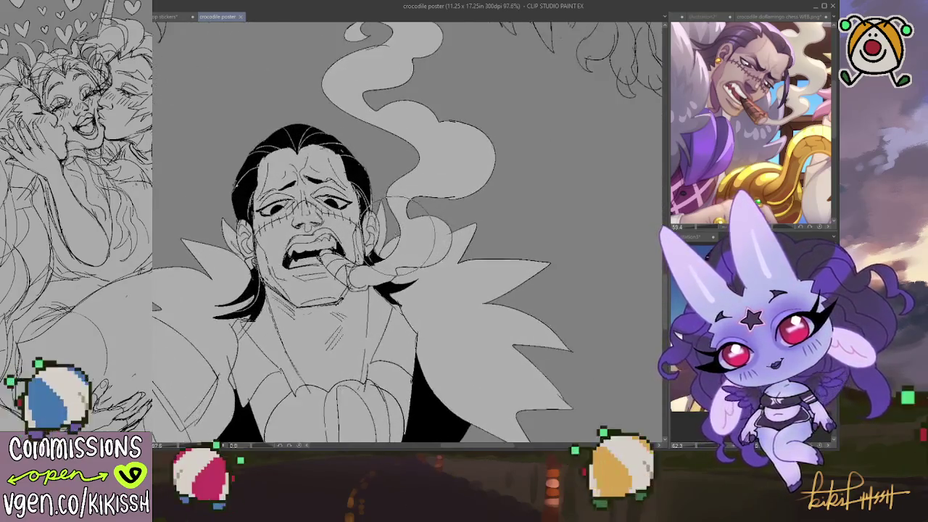
drag(406, 239, 467, 228)
drag(449, 108, 408, 355)
drag(486, 176, 421, 324)
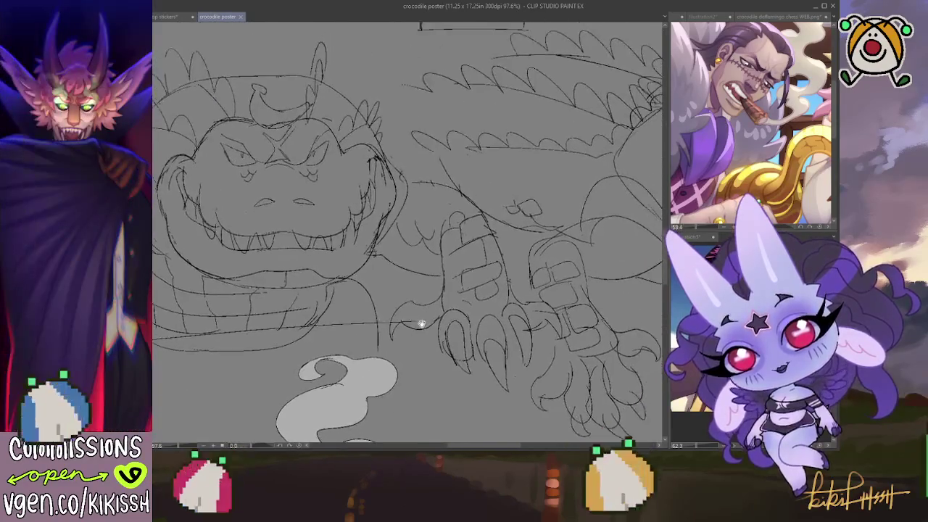
Bring the full-body Crocodile sketch into view, then flip between op stickers and the poster.
scroll(421, 323, down, 1)
scroll(422, 311, down, 1)
scroll(425, 286, down, 2)
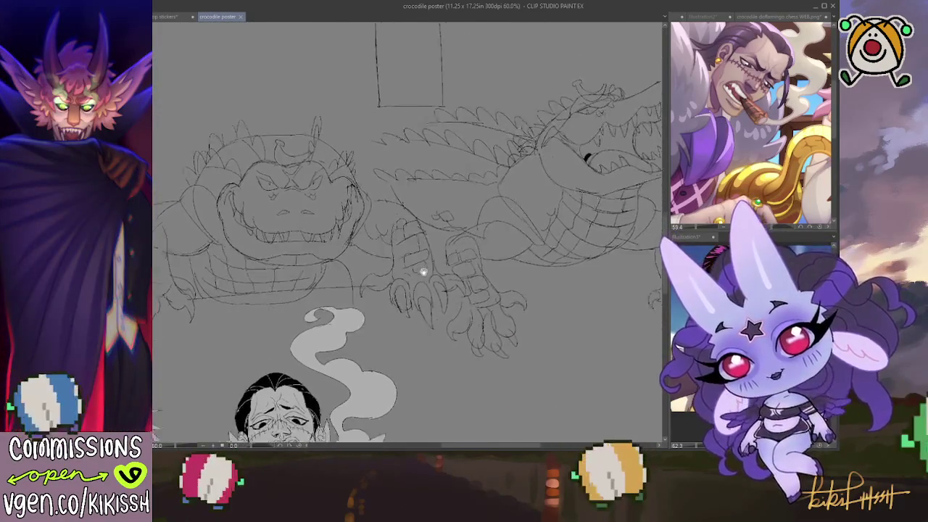
drag(423, 271, 464, 217)
mouse_move(406, 289)
mouse_down()
mouse_move(490, 176)
mouse_move(537, 239)
mouse_up()
scroll(500, 185, up, 2)
scroll(503, 185, up, 1)
scroll(502, 182, down, 1)
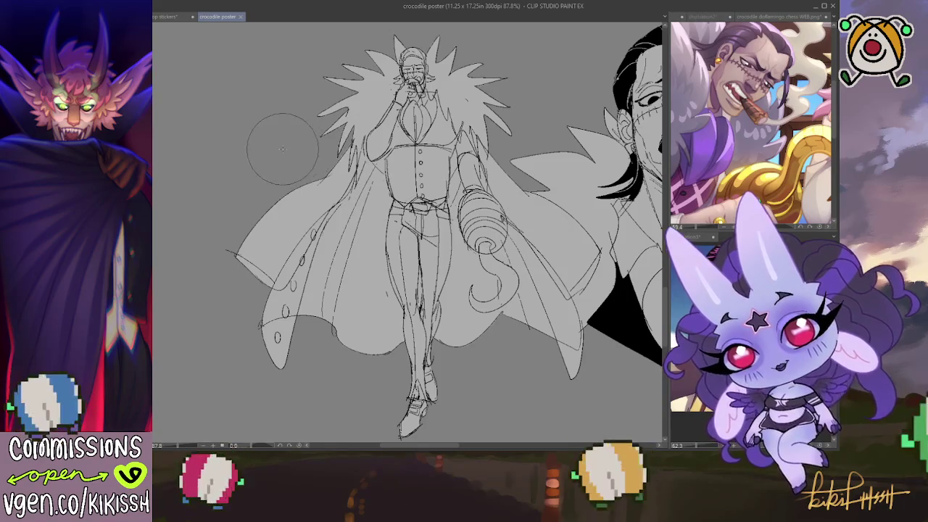
click(173, 18)
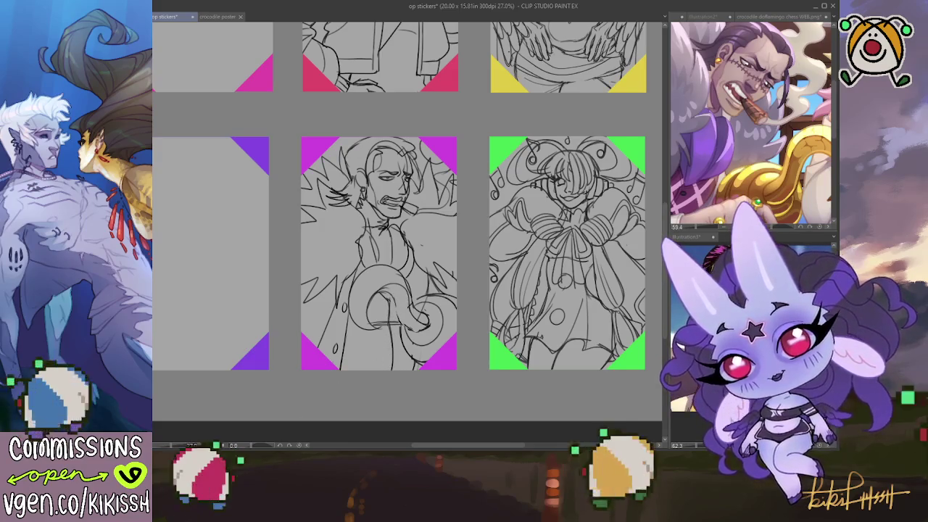
click(216, 16)
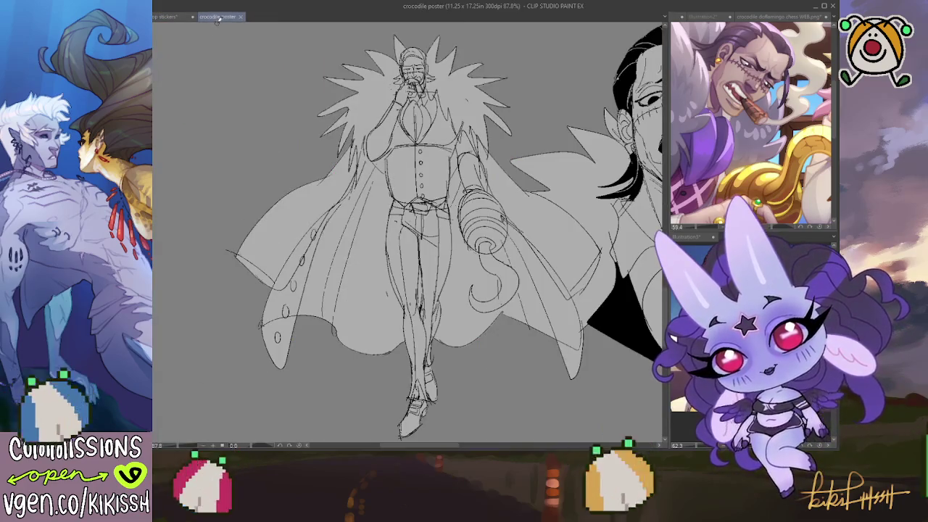
Compare op stickers with the crocodile poster, then ink dark lines along the Crocodile's tentacle.
click(176, 16)
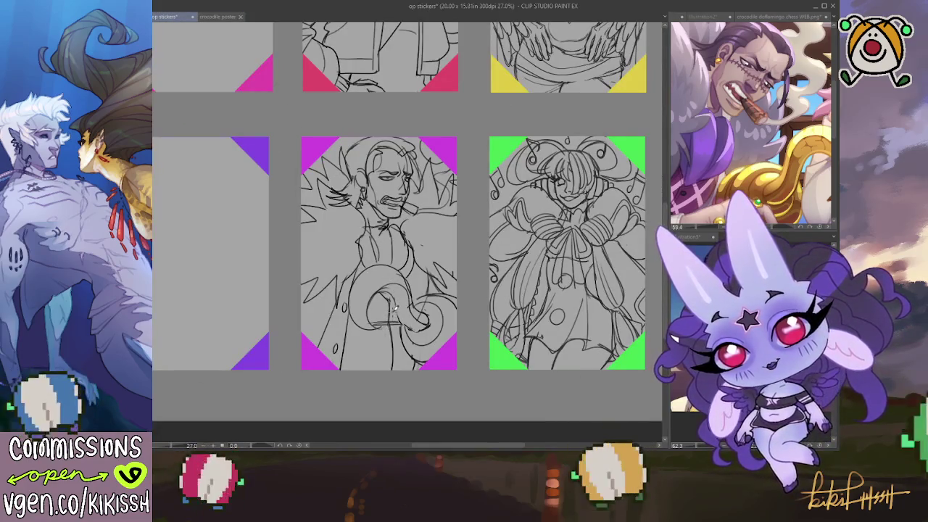
click(219, 16)
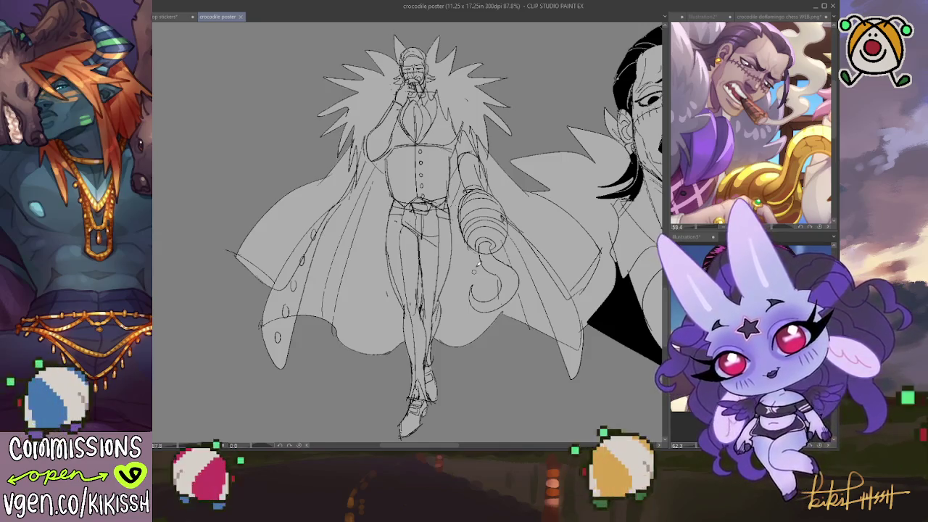
click(167, 16)
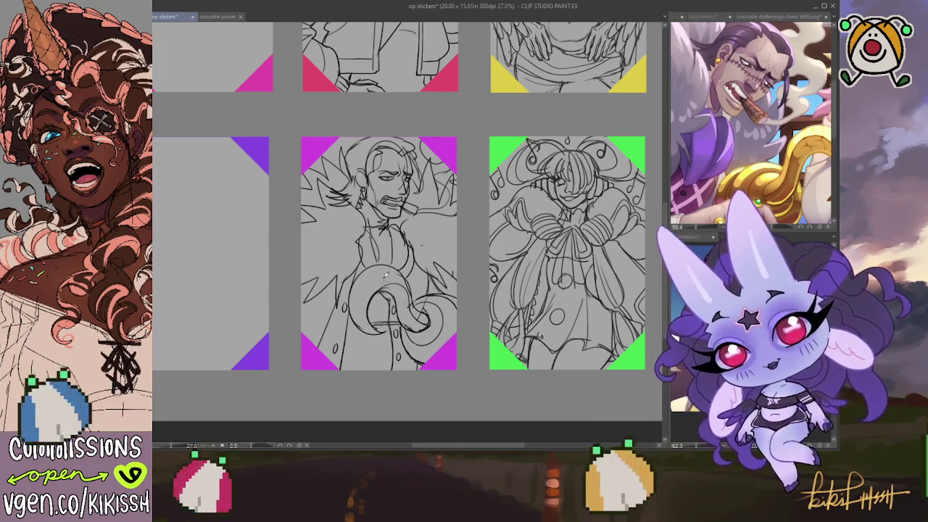
mouse_move(370, 268)
mouse_down()
mouse_move(365, 325)
mouse_move(360, 269)
mouse_move(403, 268)
mouse_move(389, 260)
mouse_up()
Undo the last tentacle stroke, bring the third column of panels into view, and save.
key(ctrl+z)
key(ctrl+z)
key(ctrl+z)
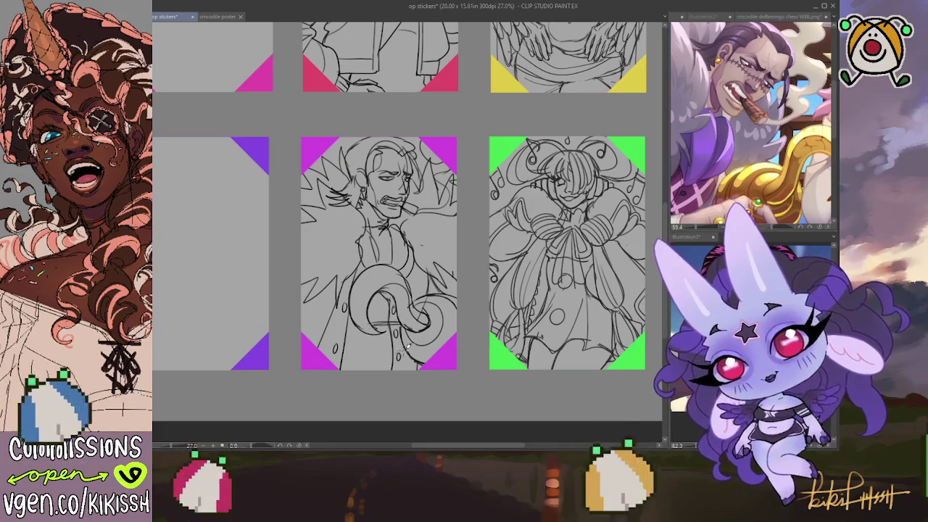
scroll(499, 317, up, 2)
scroll(500, 317, up, 5)
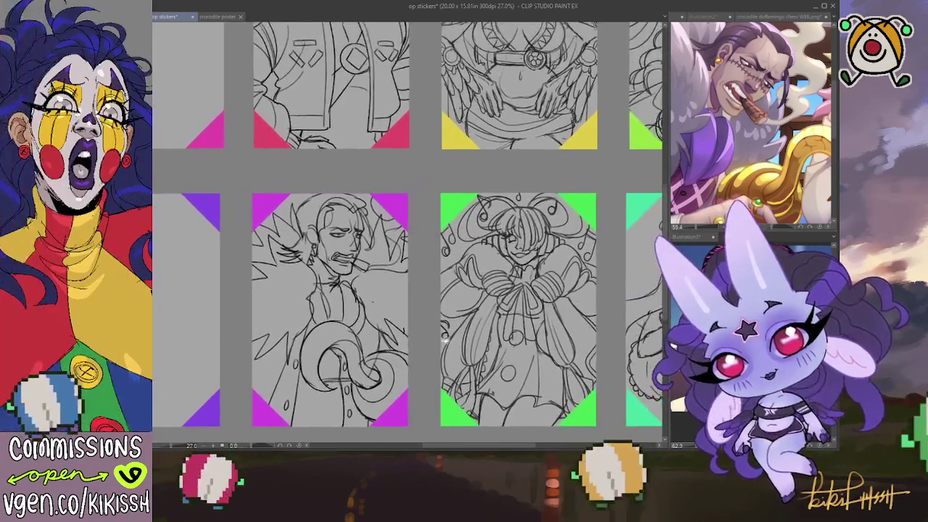
scroll(478, 330, up, 5)
mouse_move(466, 337)
mouse_down()
mouse_move(391, 340)
mouse_move(310, 269)
mouse_move(407, 189)
mouse_move(414, 320)
mouse_move(476, 250)
mouse_move(498, 324)
mouse_up()
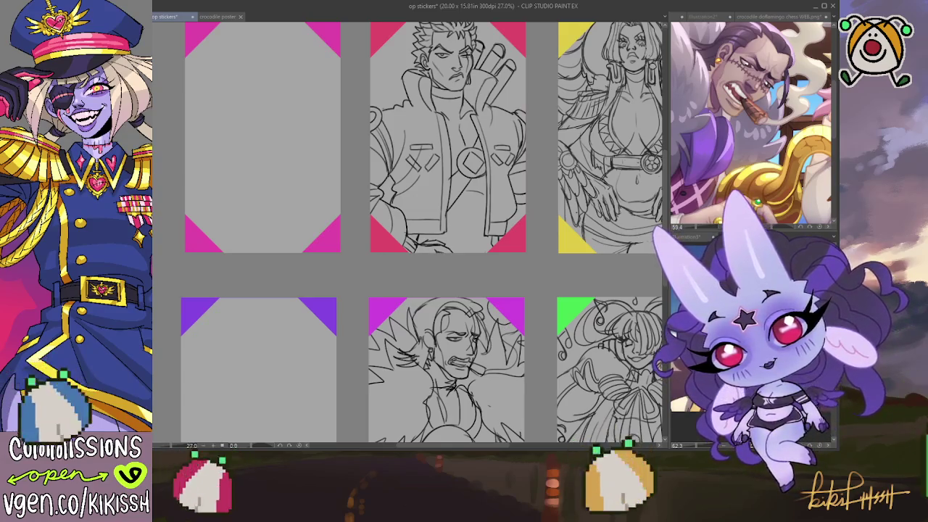
key(ctrl+s)
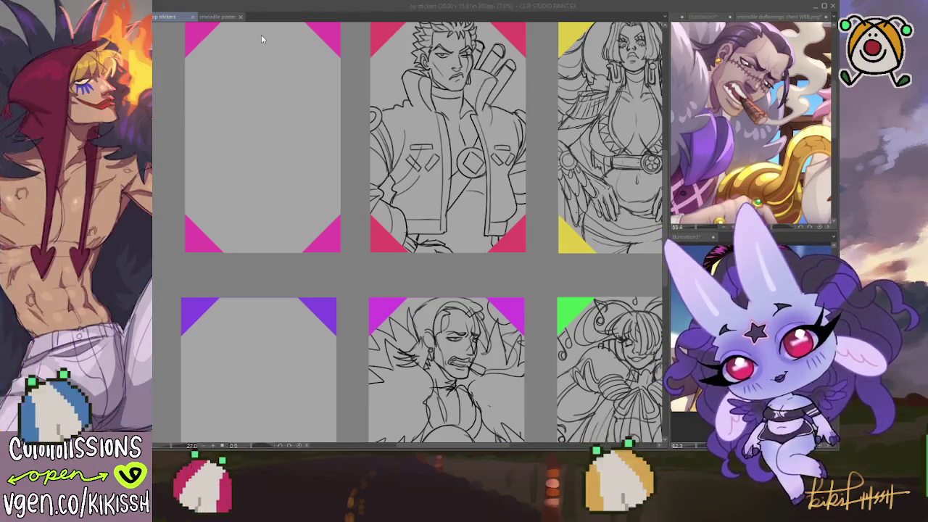
Move the Katakuri reference into the Sub View framed on his face, then return to op stickers.
click(262, 36)
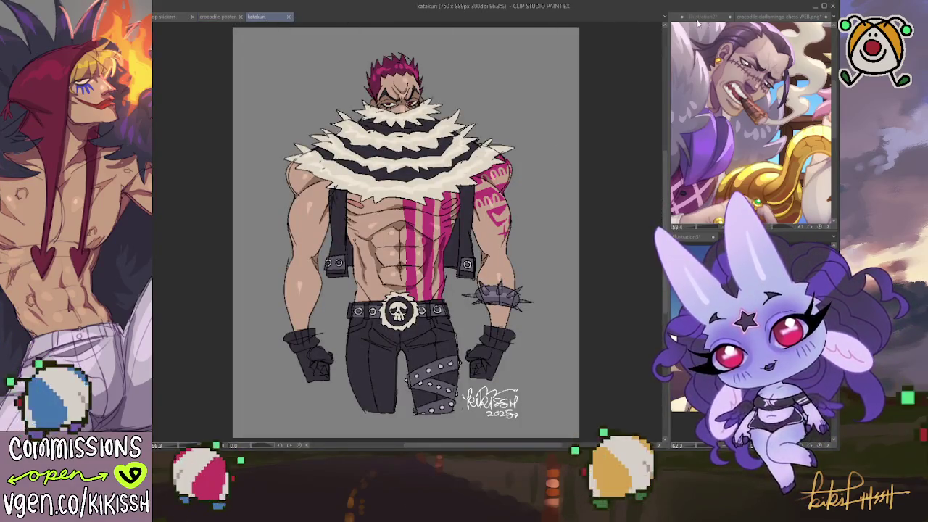
drag(734, 21, 734, 22)
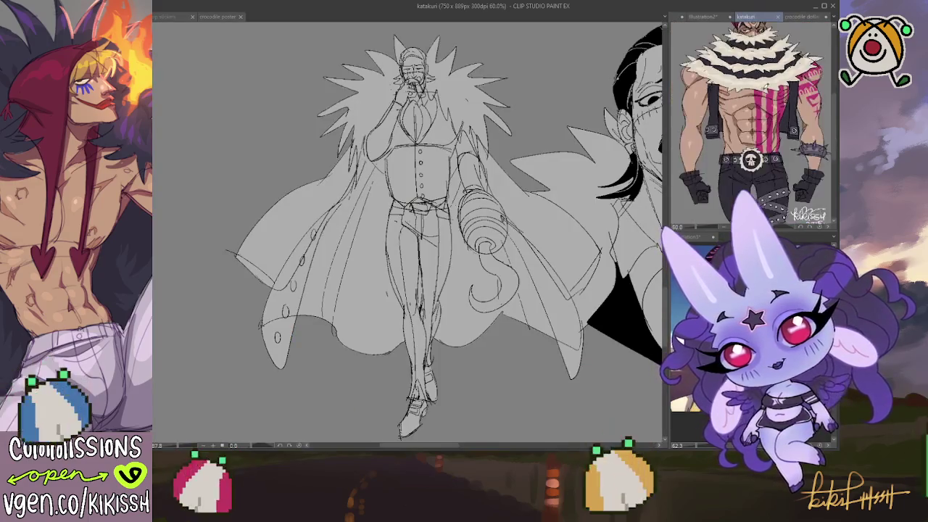
drag(759, 58, 756, 105)
scroll(756, 105, up, 2)
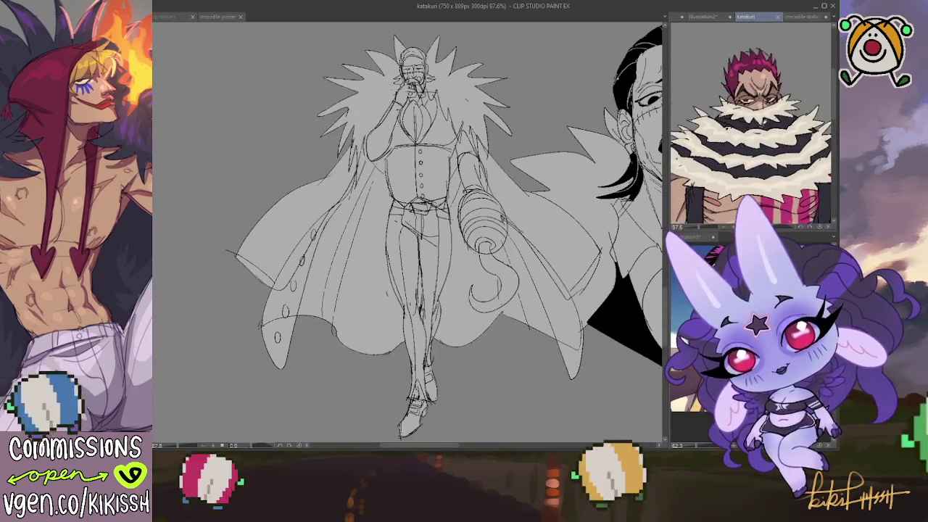
click(190, 16)
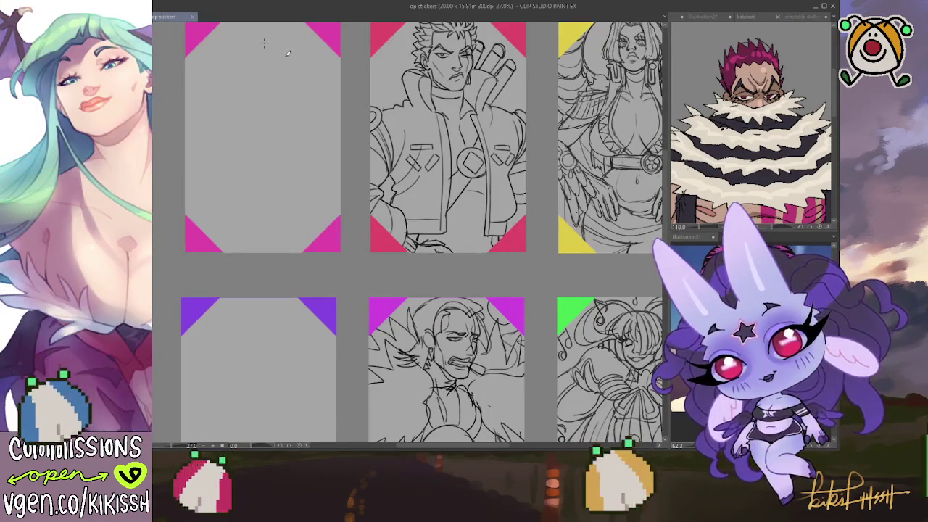
scroll(406, 232, down, 3)
scroll(437, 149, down, 2)
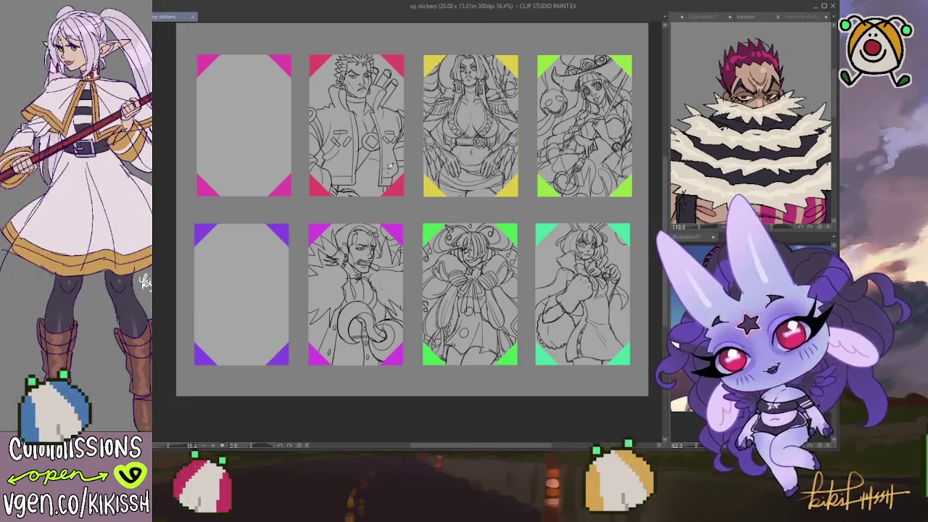
scroll(412, 196, up, 2)
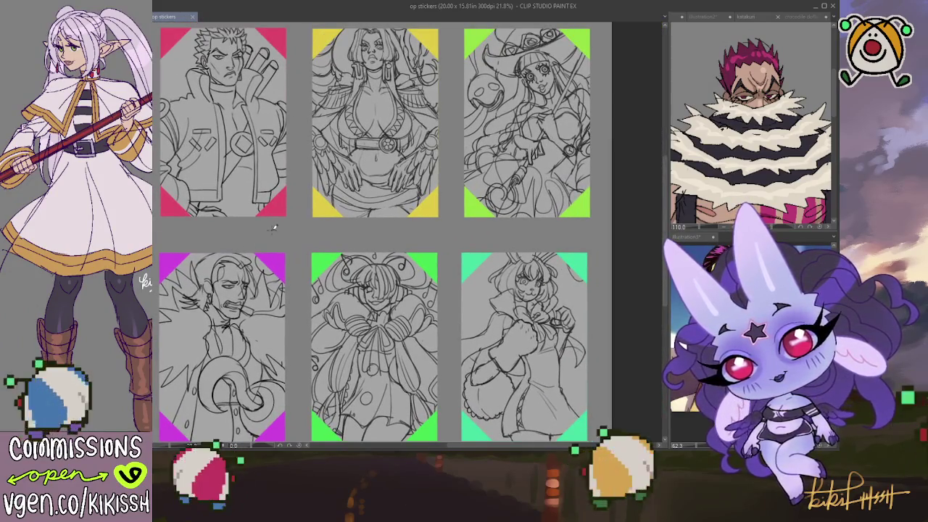
scroll(487, 270, left, 3)
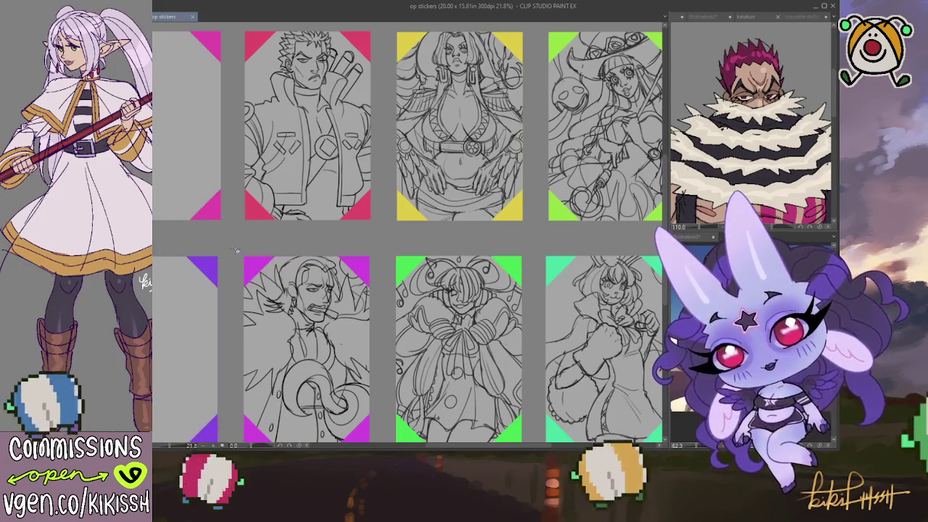
drag(234, 256, 392, 29)
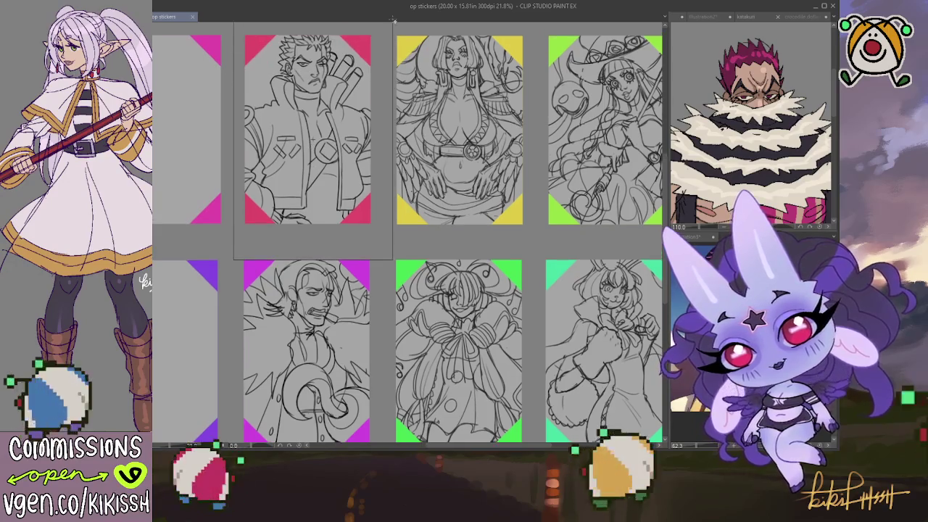
Scale the jacketed character's sketch down slightly from its bottom handle.
key(ctrl+t)
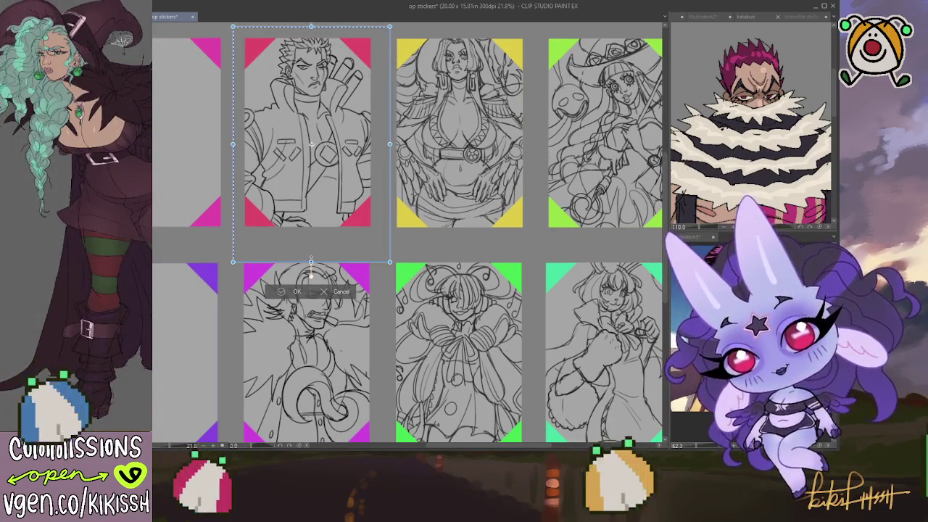
drag(310, 254, 310, 246)
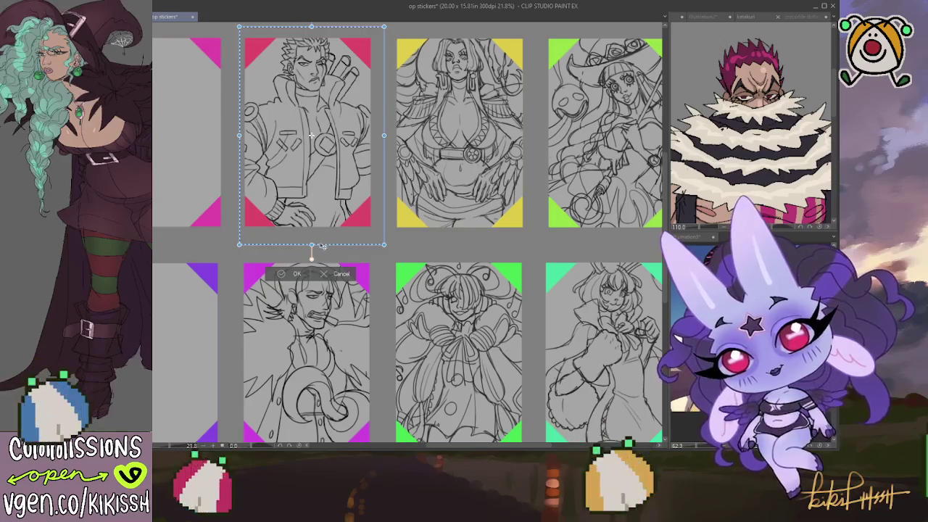
click(297, 274)
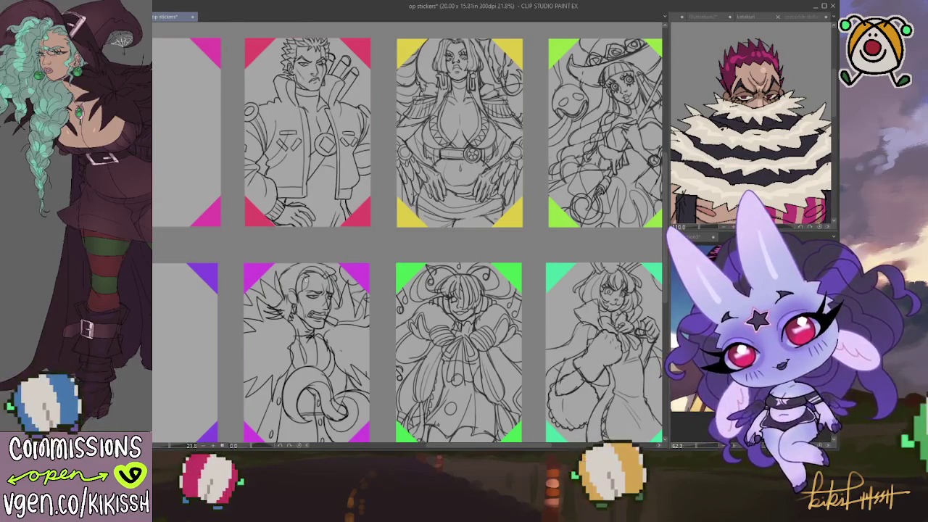
scroll(307, 271, down, 1)
mouse_move(310, 269)
mouse_down()
mouse_move(338, 231)
mouse_move(320, 280)
mouse_up()
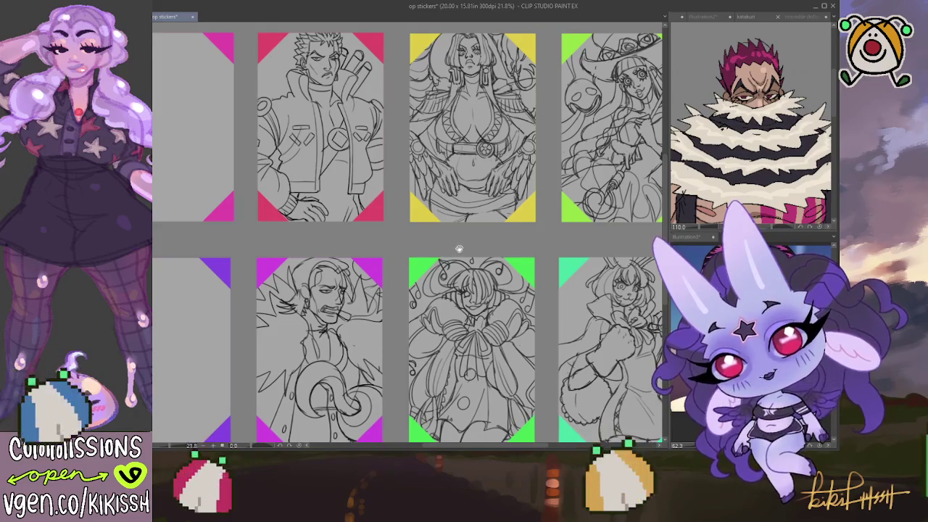
scroll(465, 223, up, 1)
scroll(465, 223, up, 1)
Shrink the jacketed character's sketch a bit more, then clear the selection.
key(ctrl+t)
key(Escape)
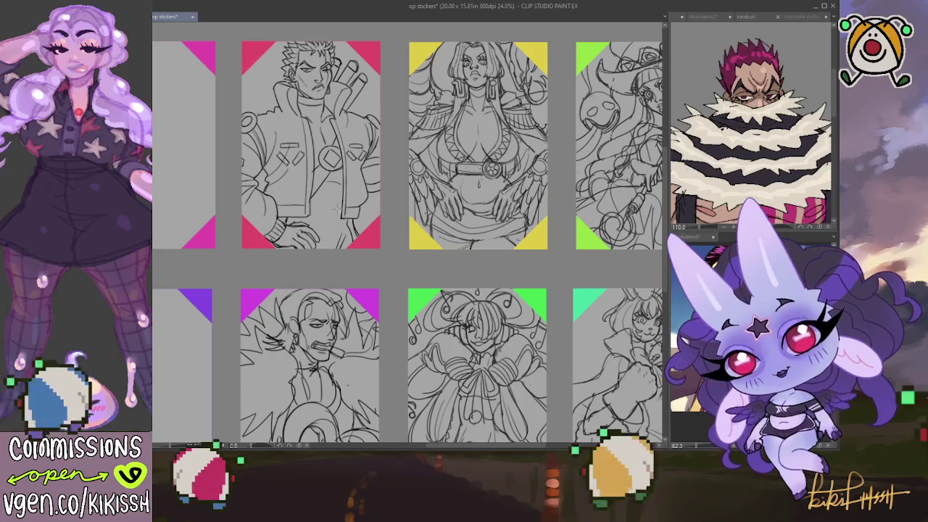
key(ctrl+t)
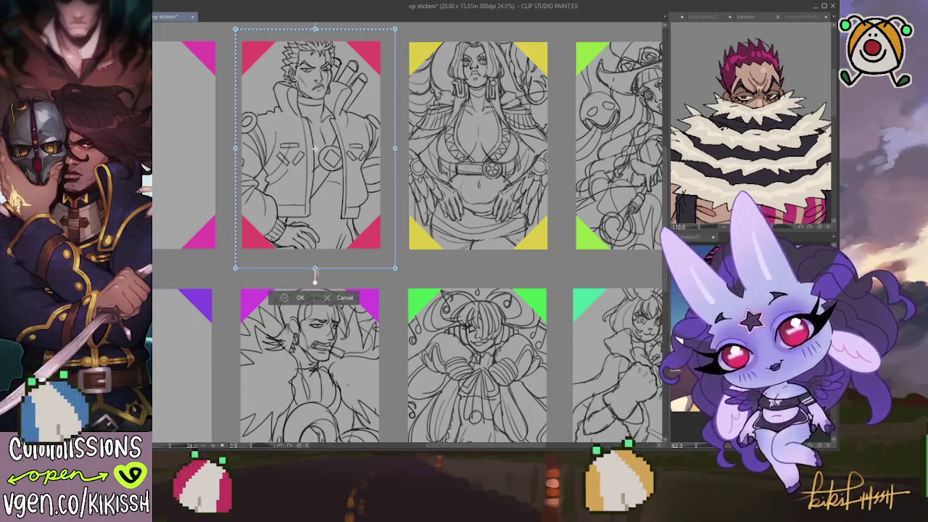
drag(327, 252, 318, 232)
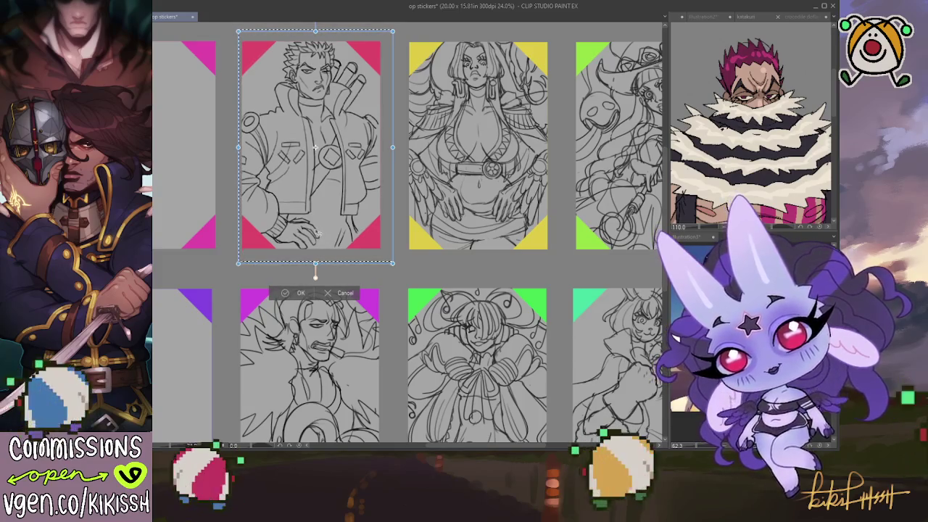
click(299, 293)
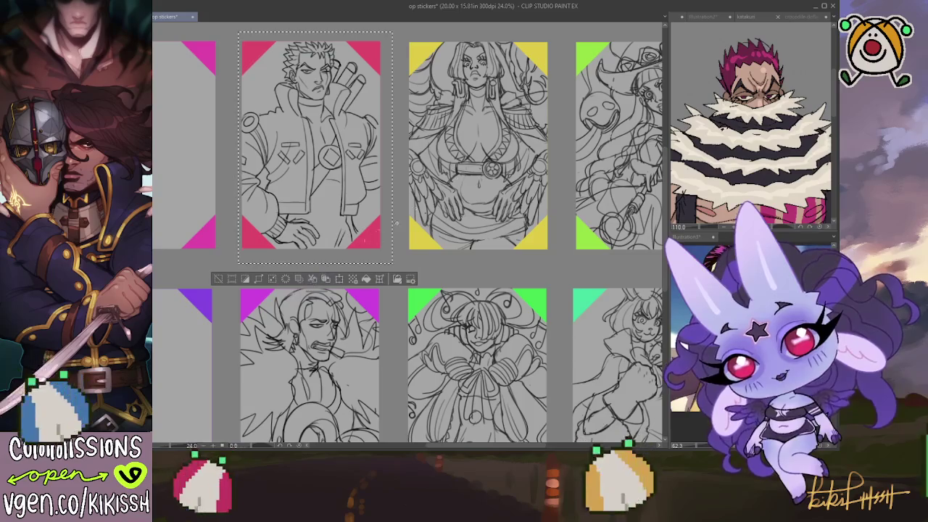
click(219, 279)
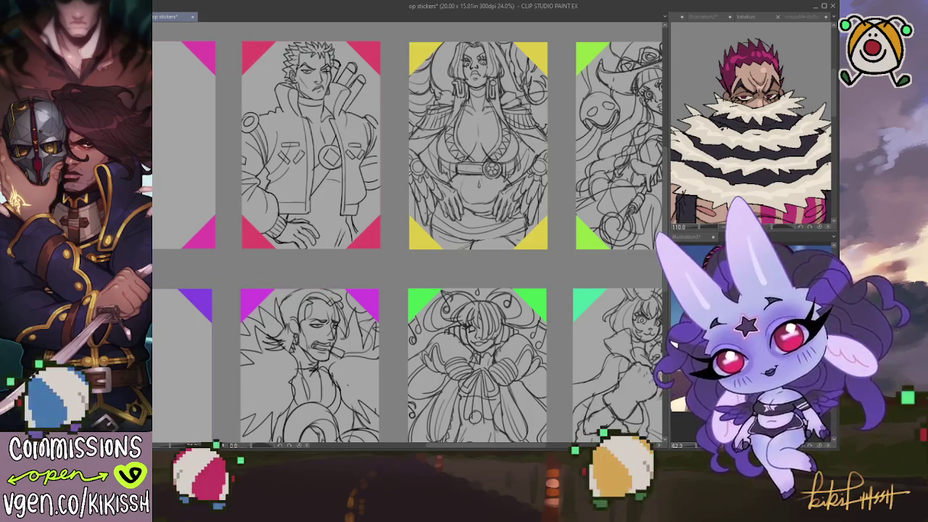
scroll(405, 239, right, 2)
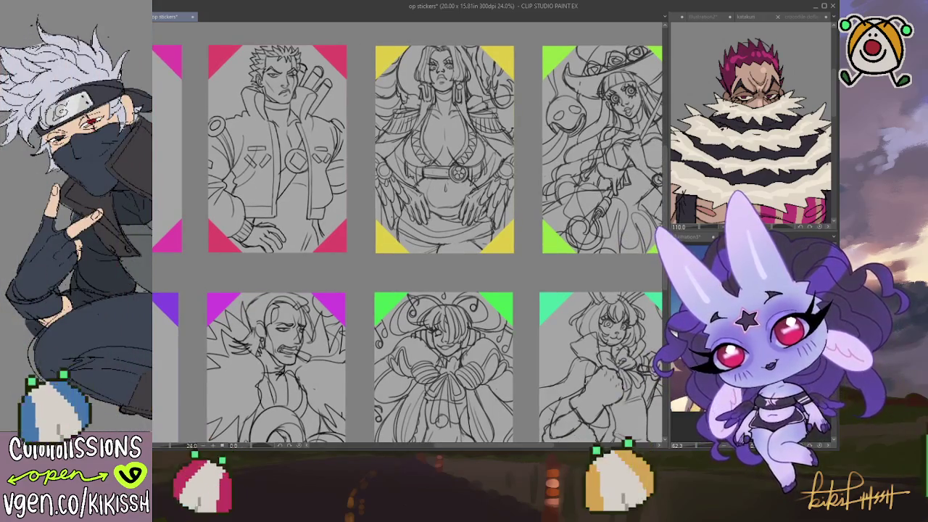
Lasso the long-haired woman's sketch in the yellow panel and scale it up slightly.
drag(366, 175, 537, 179)
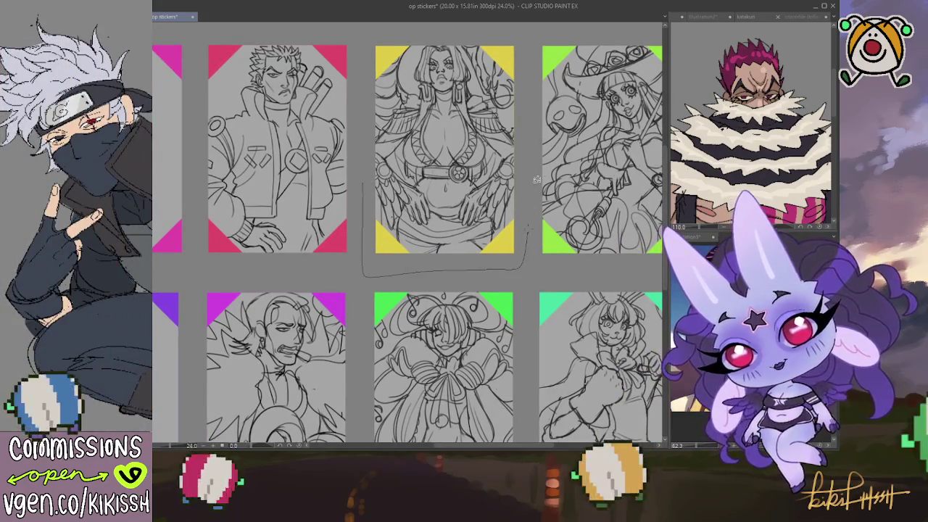
drag(537, 179, 357, 186)
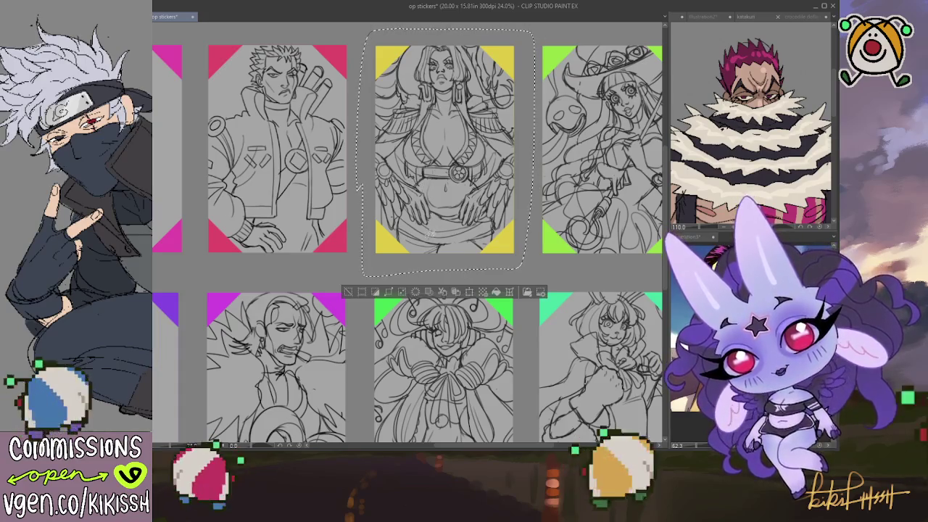
key(ctrl+t)
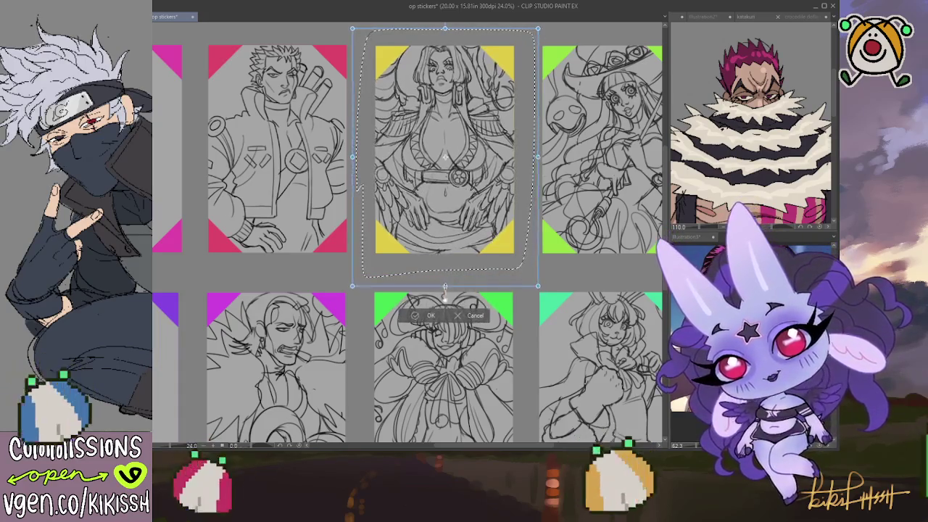
drag(444, 289, 444, 297)
drag(454, 249, 462, 230)
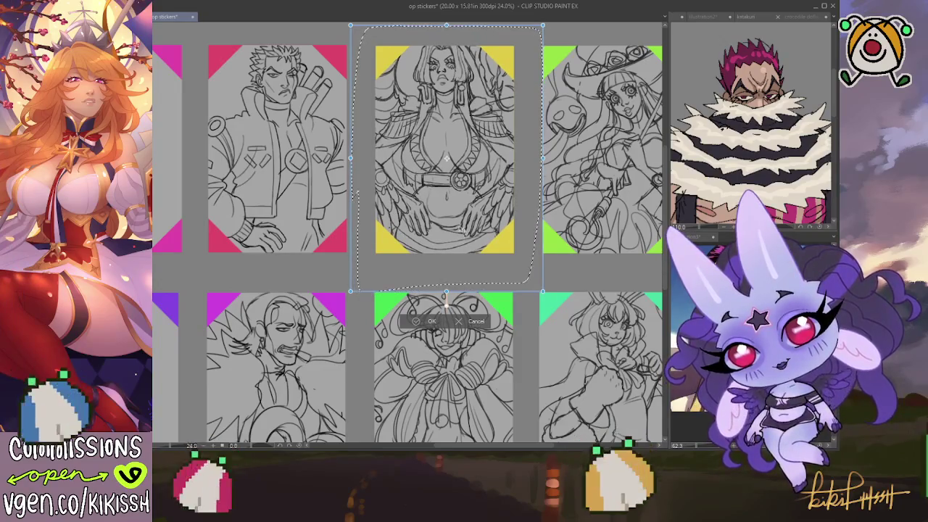
drag(446, 290, 449, 282)
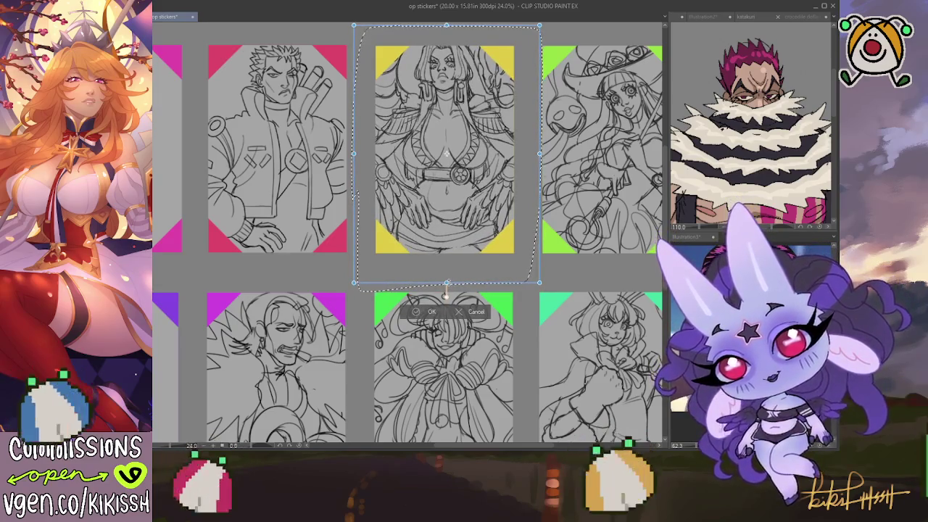
click(423, 317)
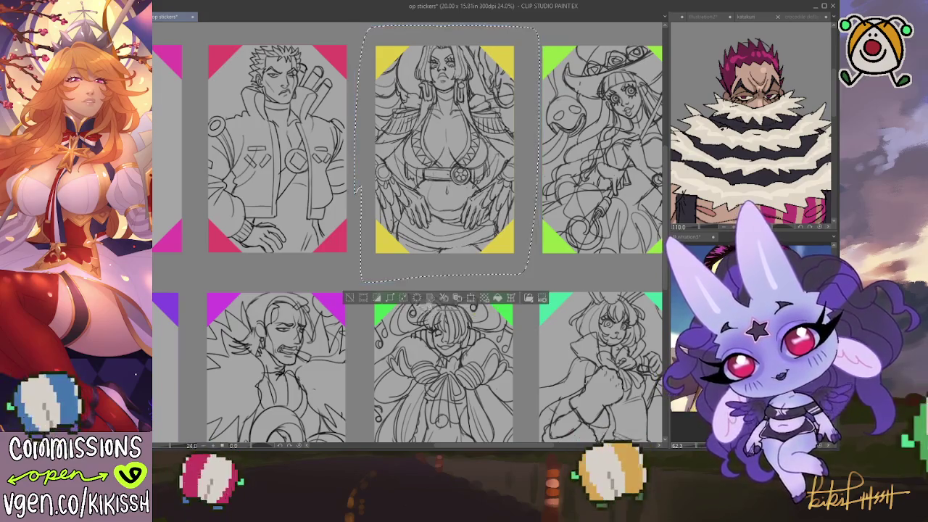
drag(437, 234, 391, 218)
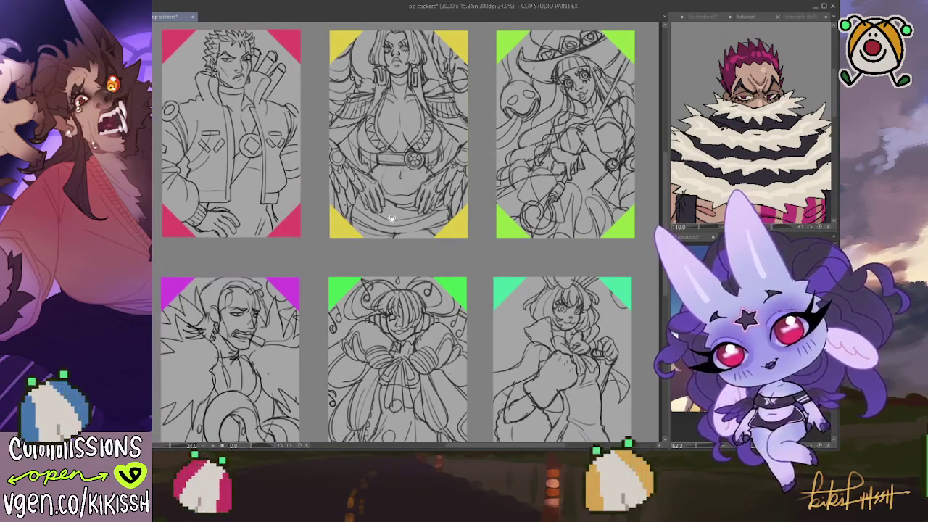
mouse_move(391, 219)
mouse_down()
mouse_move(467, 207)
mouse_move(489, 188)
mouse_up()
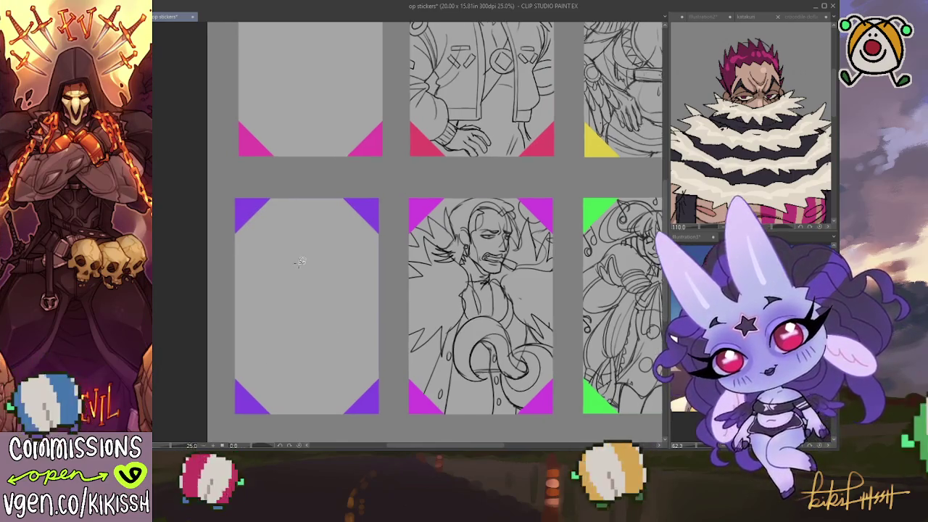
scroll(300, 261, up, 3)
scroll(339, 241, up, 1)
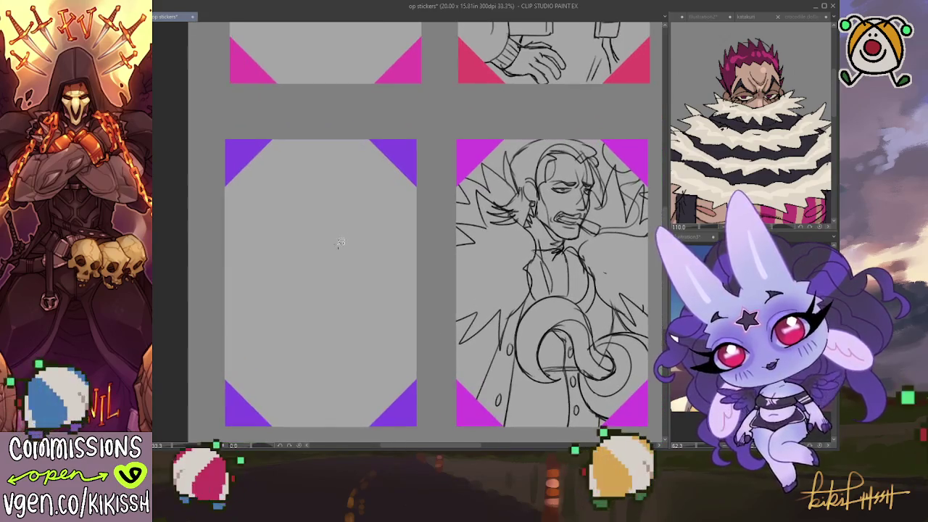
scroll(343, 228, up, 1)
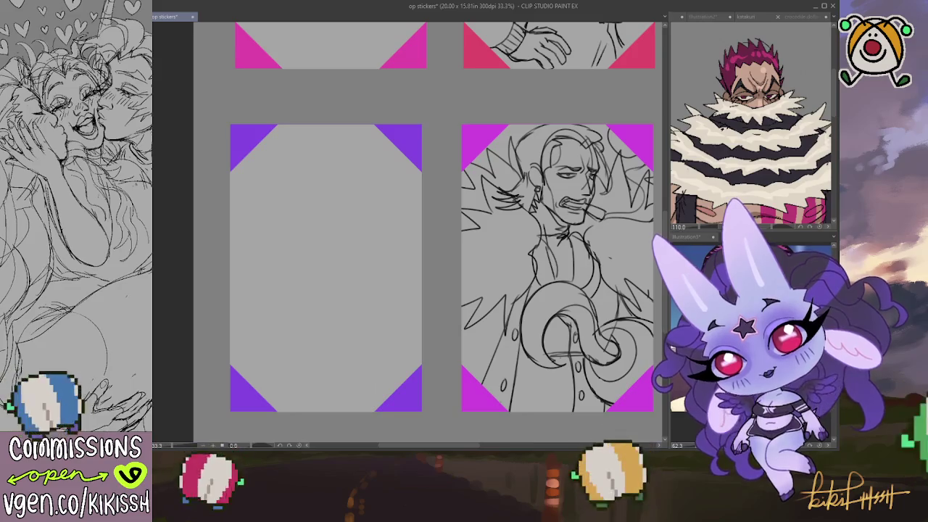
key(ctrl+Tab)
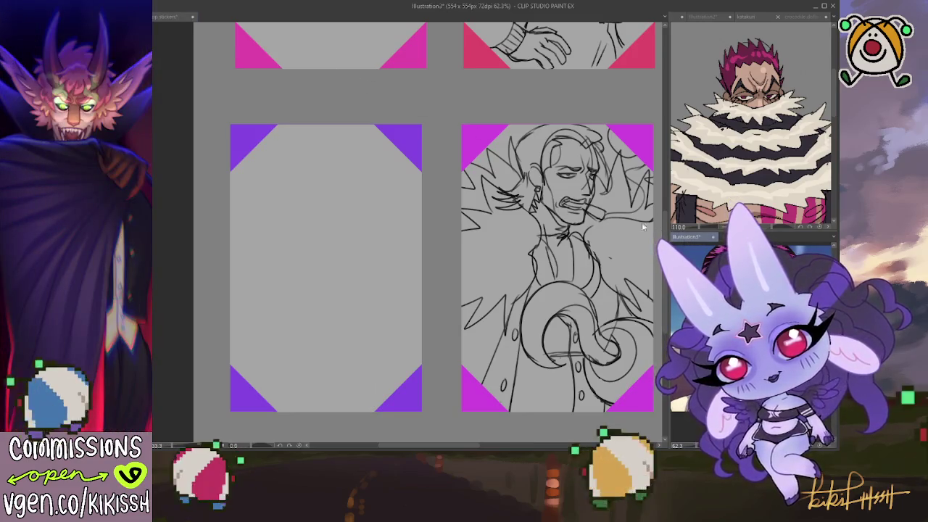
key(ctrl+Tab)
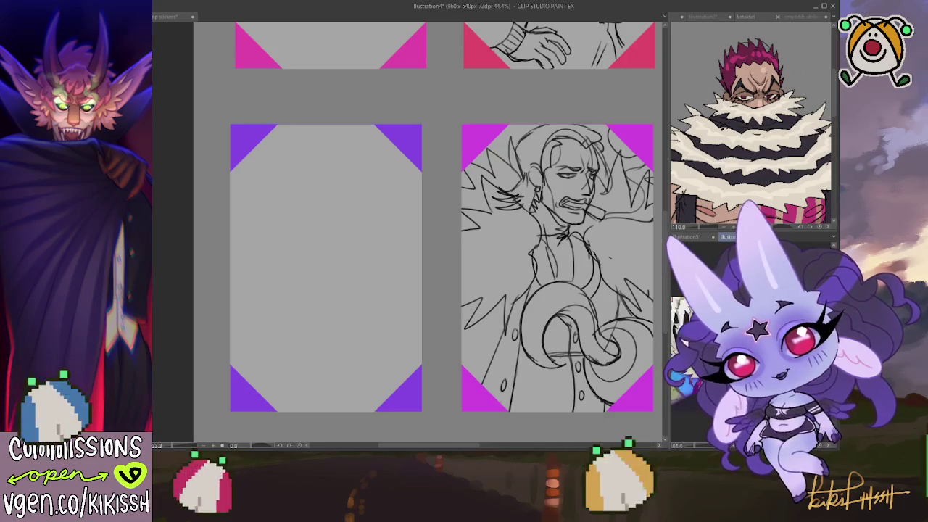
scroll(750, 341, up, 1)
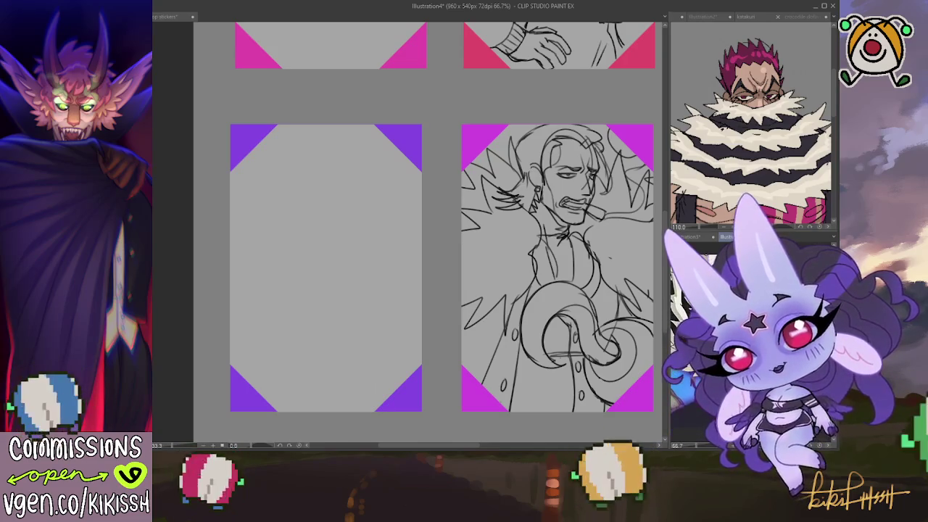
scroll(750, 341, up, 1)
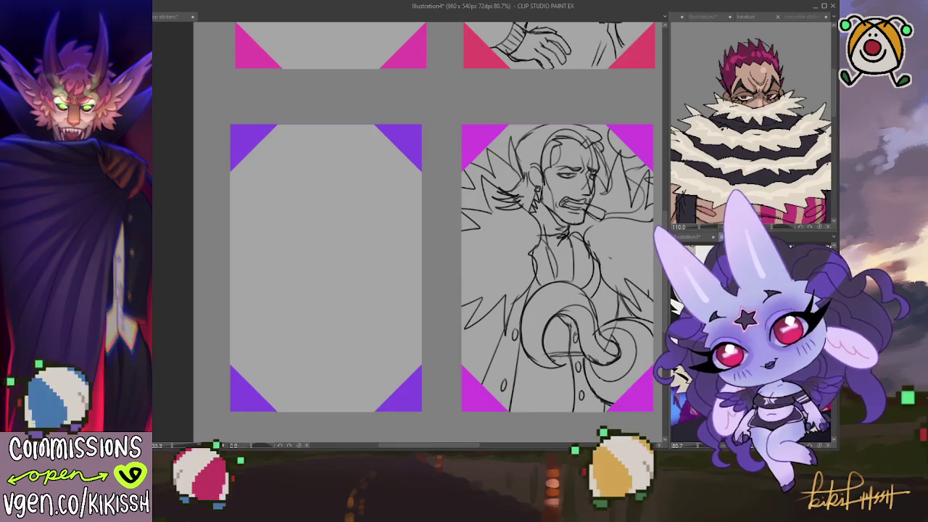
key(ctrl+Tab)
scroll(507, 246, up, 3)
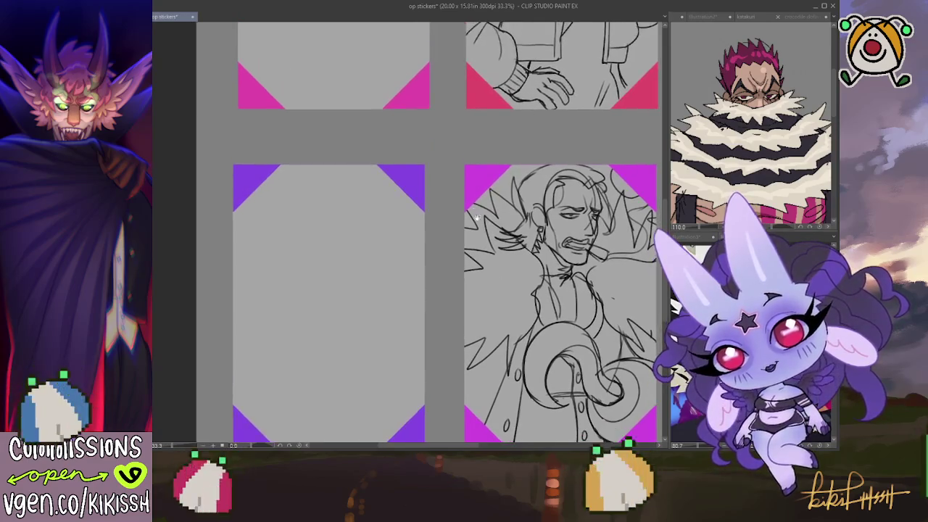
scroll(475, 235, up, 4)
scroll(461, 290, up, 4)
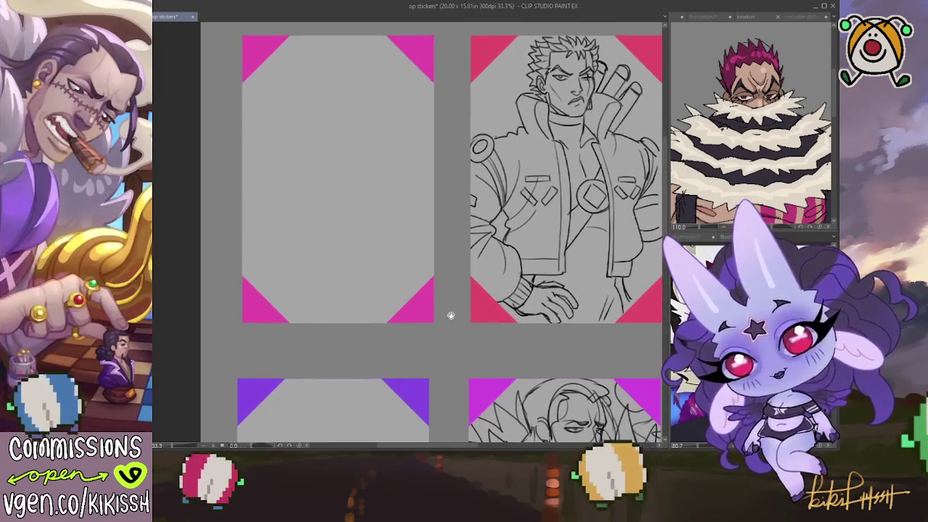
scroll(420, 261, down, 5)
scroll(399, 217, down, 3)
scroll(400, 222, up, 1)
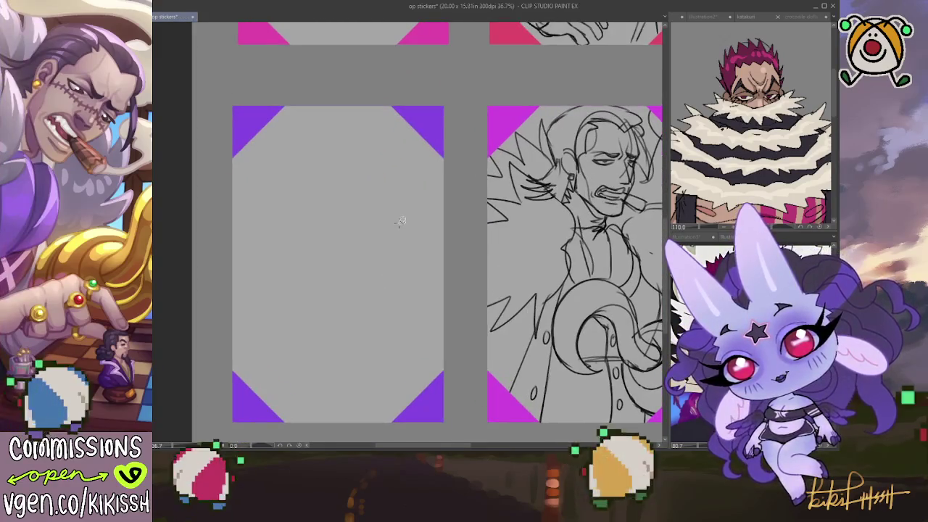
mouse_move(340, 140)
mouse_down()
mouse_move(311, 146)
mouse_move(358, 150)
mouse_move(366, 168)
mouse_up()
Redraw a narrower oval head and try a first coil curve around it.
key(ctrl+z)
key(ctrl+z)
mouse_move(332, 134)
mouse_down()
mouse_move(363, 163)
mouse_move(308, 148)
mouse_up()
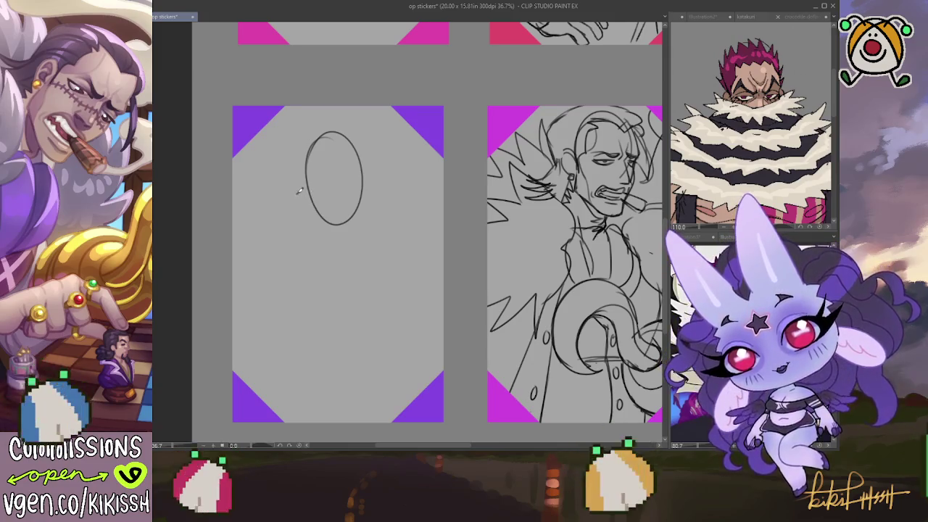
drag(313, 132, 318, 225)
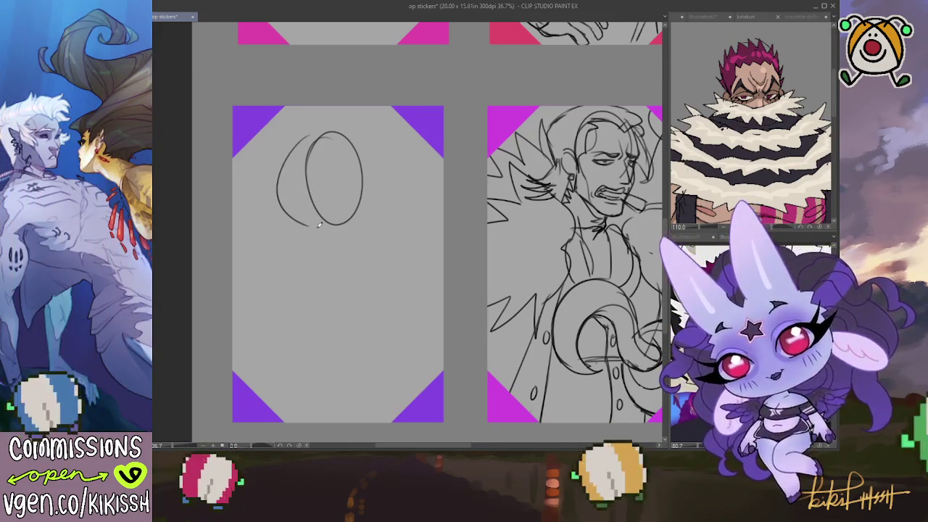
key(ctrl+z)
mouse_move(306, 154)
mouse_down()
mouse_move(289, 218)
mouse_move(343, 247)
mouse_move(398, 171)
mouse_move(343, 145)
mouse_move(301, 148)
mouse_move(276, 173)
mouse_move(303, 257)
mouse_move(398, 247)
mouse_move(419, 164)
mouse_move(341, 138)
mouse_move(242, 182)
mouse_move(254, 239)
mouse_move(407, 266)
mouse_move(437, 187)
mouse_move(370, 135)
mouse_up()
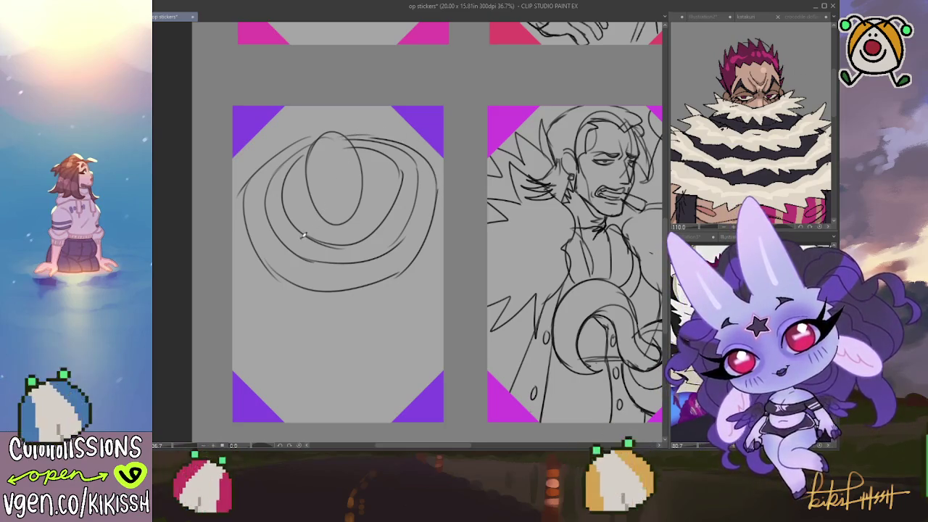
key(ctrl+z)
key(ctrl+z)
key(ctrl+z)
key(ctrl+z)
key(ctrl+z)
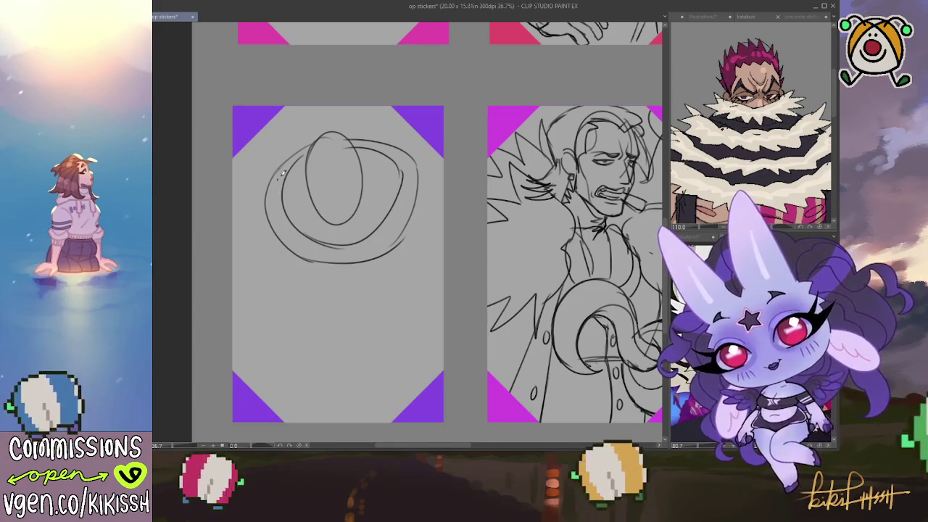
Build up spiralling coil strokes wrapping down the left side and under the head.
mouse_move(306, 139)
mouse_down()
mouse_move(261, 178)
mouse_move(267, 231)
mouse_up()
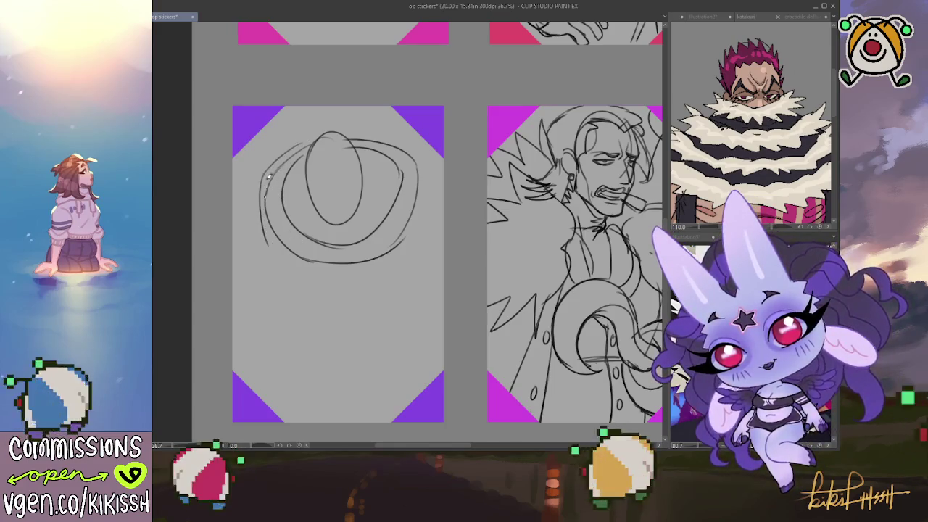
key(ctrl+z)
mouse_move(268, 165)
mouse_down()
mouse_move(246, 230)
mouse_move(274, 268)
mouse_move(337, 279)
mouse_up()
key(ctrl+z)
mouse_move(249, 227)
mouse_down()
mouse_move(337, 275)
mouse_move(417, 244)
mouse_move(431, 191)
mouse_move(390, 136)
mouse_up()
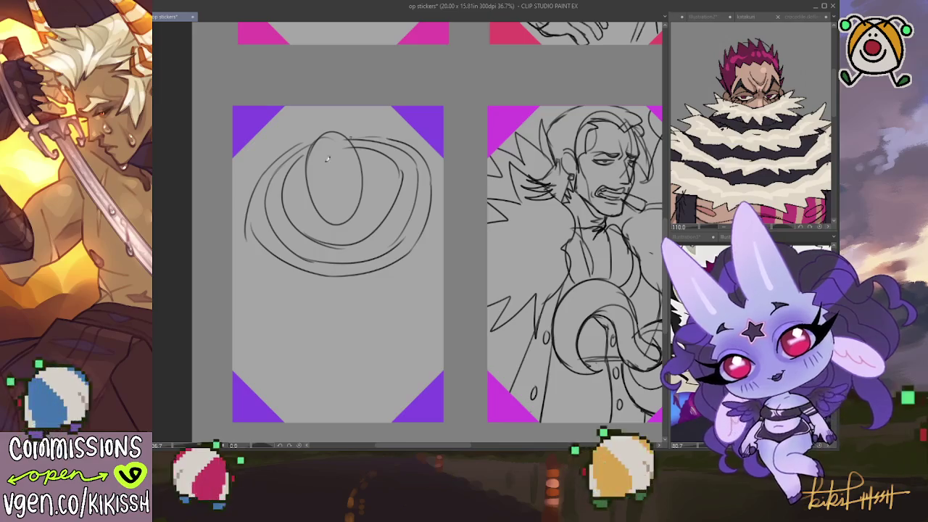
mouse_move(250, 174)
mouse_down()
mouse_move(241, 250)
mouse_move(276, 273)
mouse_move(347, 289)
mouse_move(437, 243)
mouse_move(441, 173)
mouse_move(407, 139)
mouse_up()
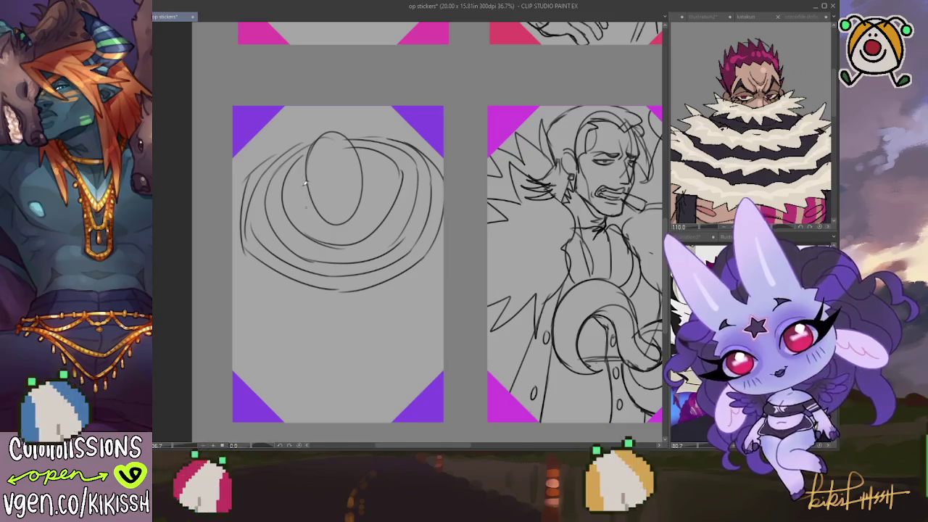
mouse_move(316, 225)
mouse_down()
mouse_move(341, 237)
mouse_move(384, 197)
mouse_move(386, 174)
mouse_move(360, 149)
mouse_up()
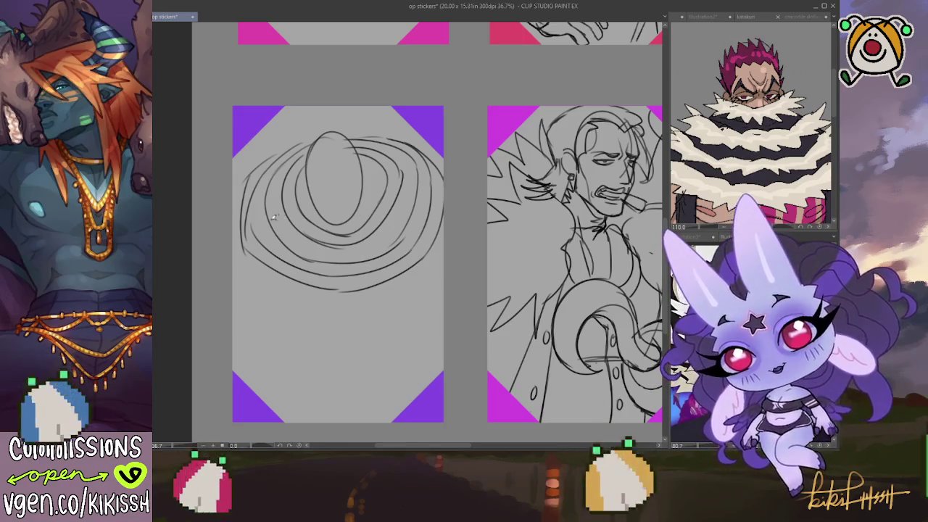
mouse_move(232, 232)
mouse_down()
mouse_move(268, 286)
mouse_move(312, 301)
mouse_move(358, 305)
mouse_move(430, 267)
mouse_up()
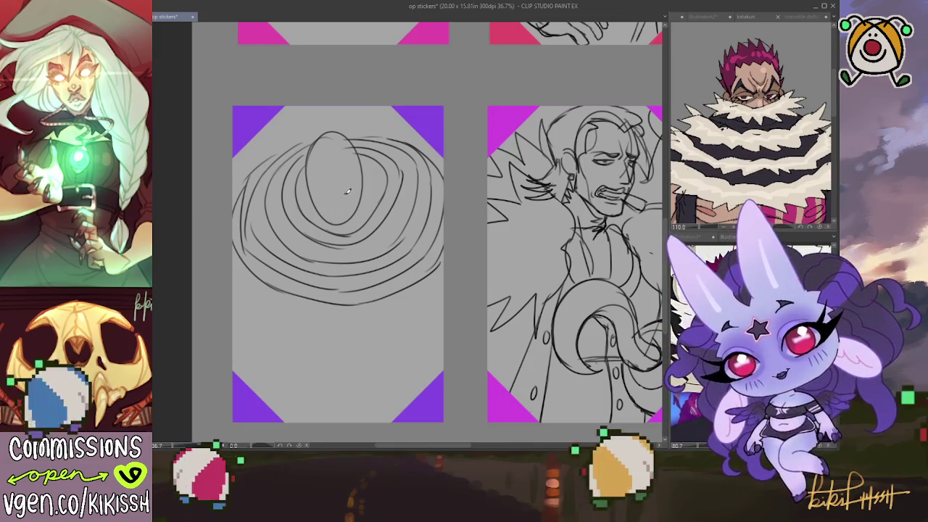
Sketch two narrow eyes inside the oval head, darkening the second one.
drag(348, 190, 358, 186)
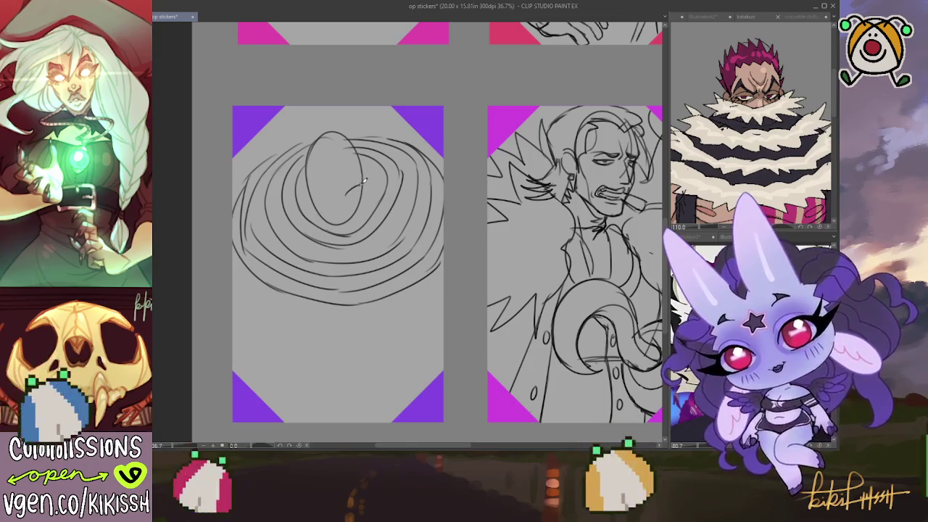
drag(364, 183, 347, 189)
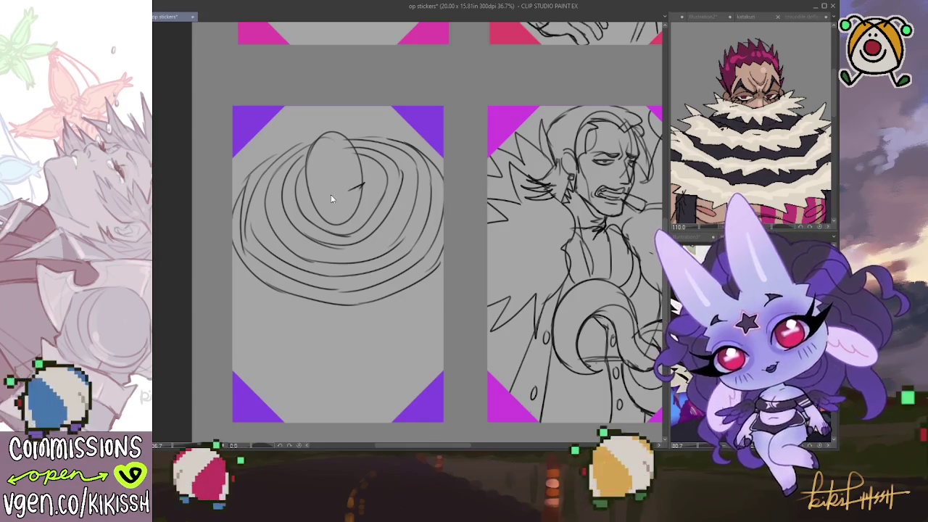
drag(310, 195, 321, 198)
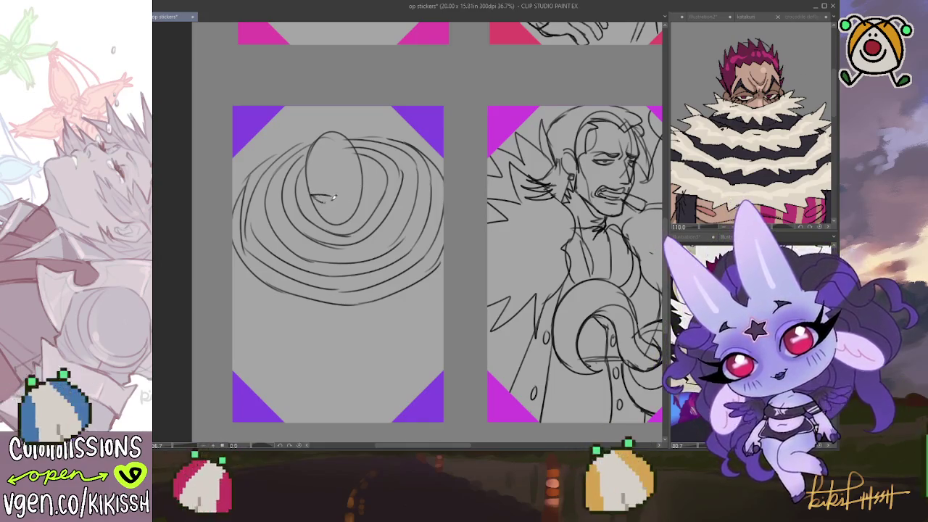
drag(348, 189, 357, 185)
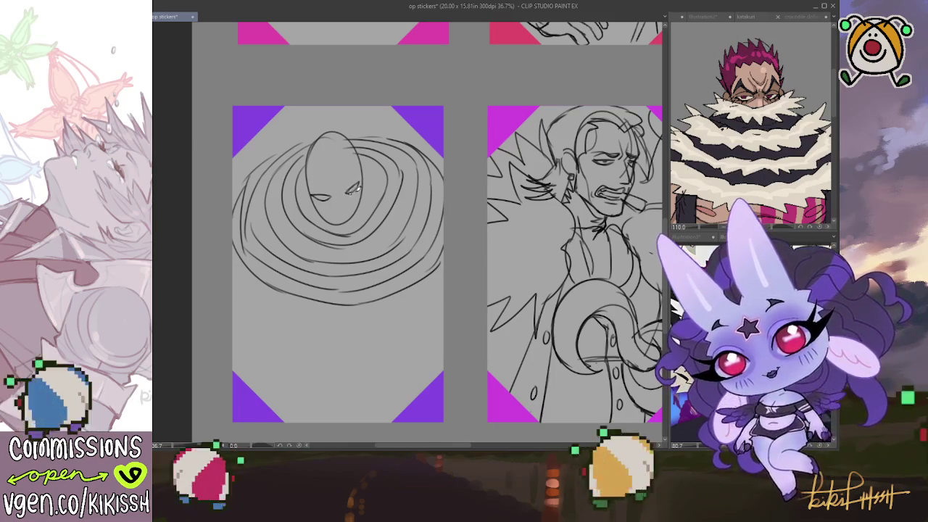
drag(348, 190, 358, 186)
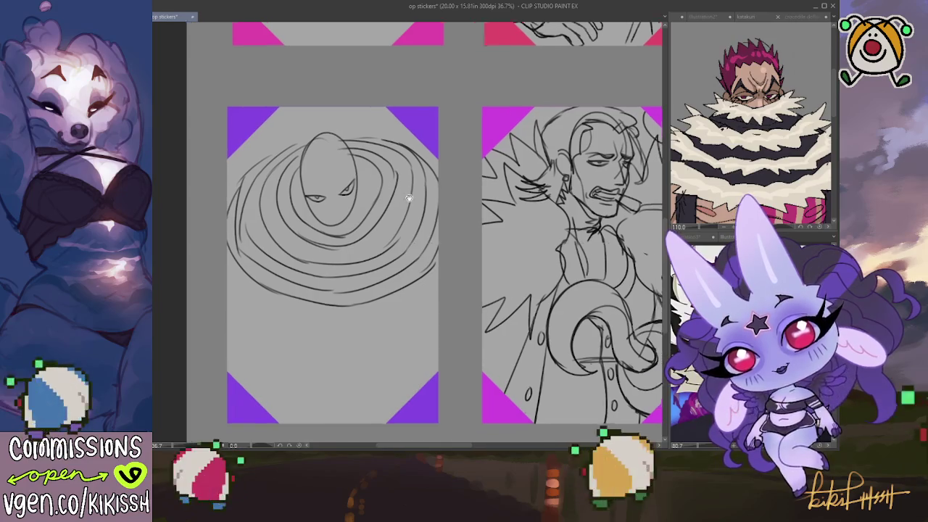
drag(369, 174, 325, 265)
scroll(324, 265, up, 2)
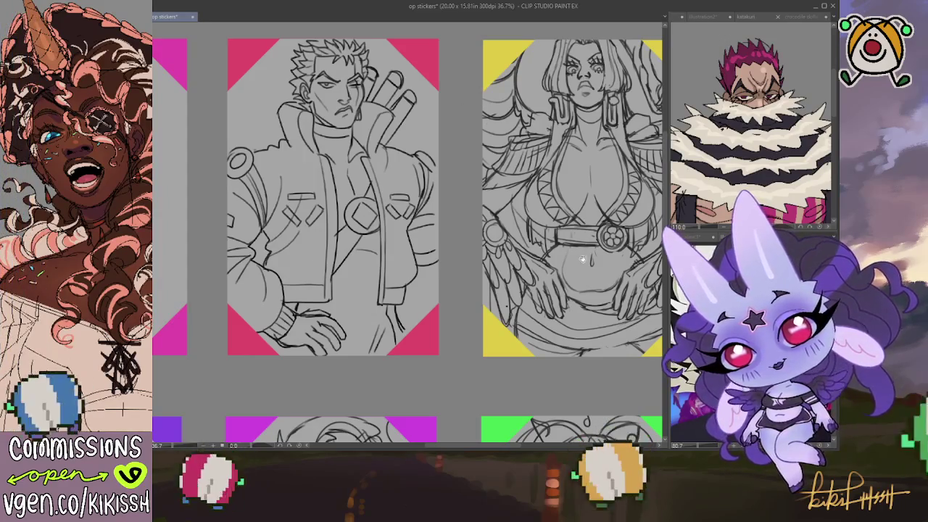
Extend the coiled character's right eye with a short upward pencil stroke.
scroll(371, 195, down, 3)
scroll(469, 214, down, 2)
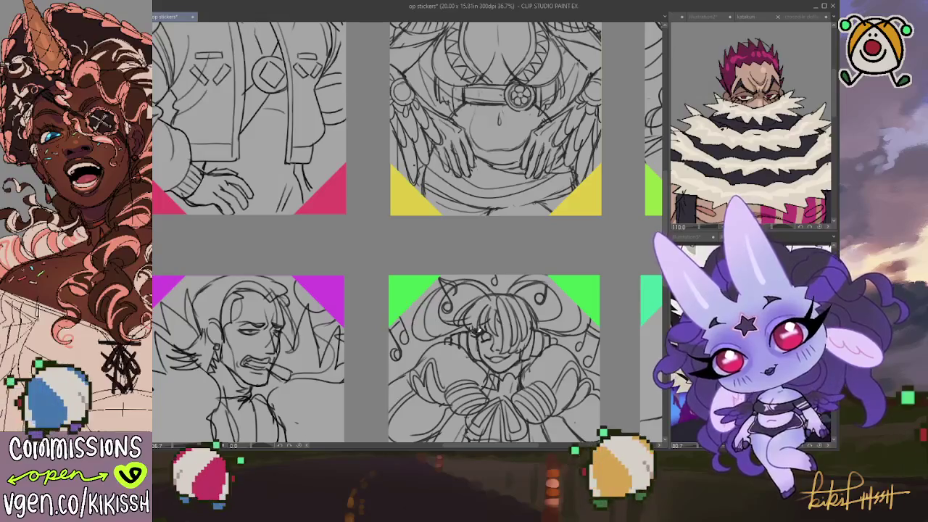
scroll(580, 329, right, 3)
scroll(580, 328, up, 2)
scroll(508, 289, up, 3)
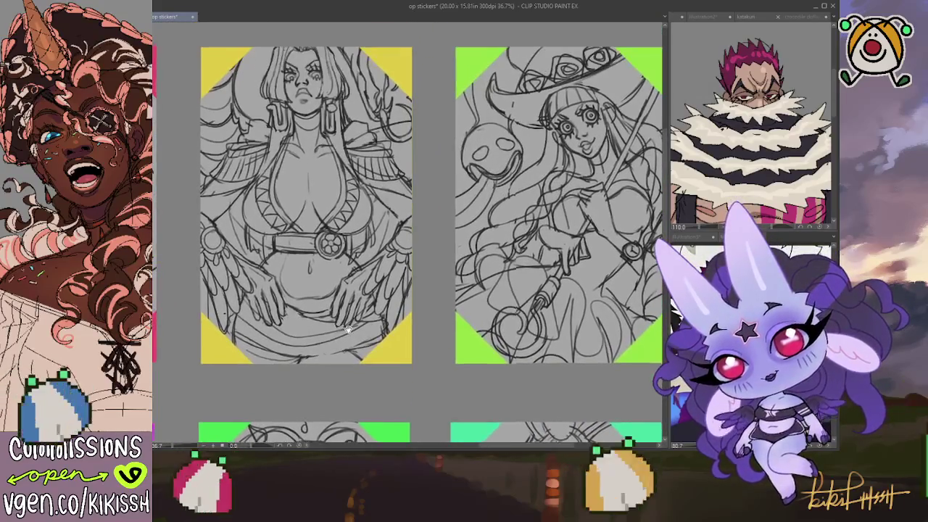
scroll(467, 259, left, 3)
scroll(464, 268, left, 3)
scroll(456, 275, up, 1)
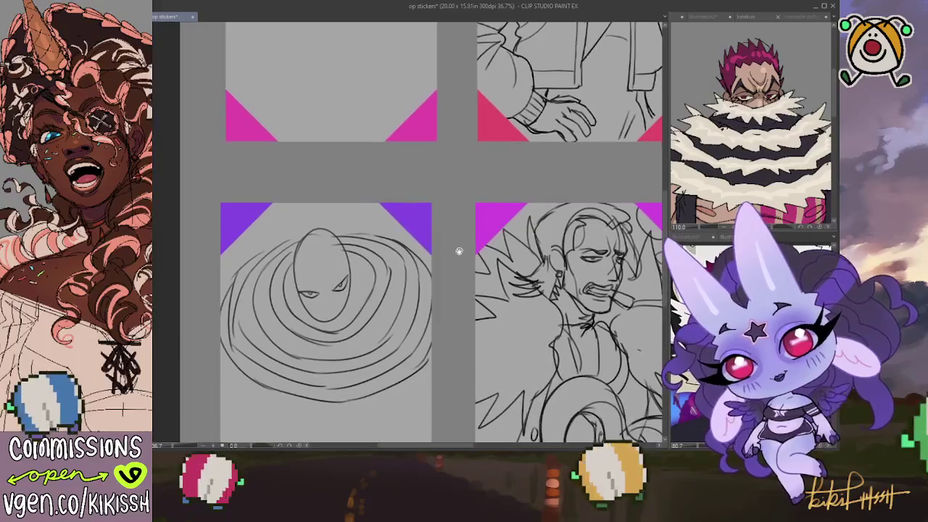
scroll(406, 239, down, 1)
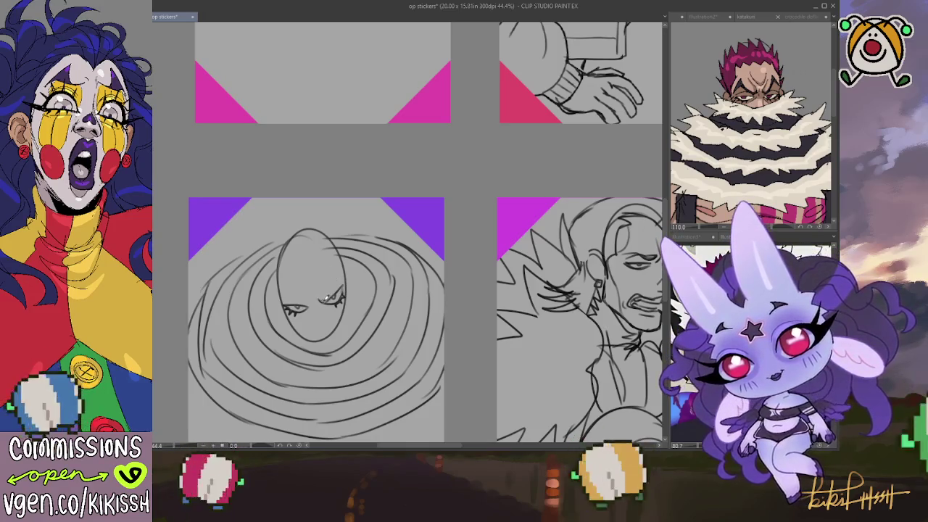
drag(340, 290, 333, 257)
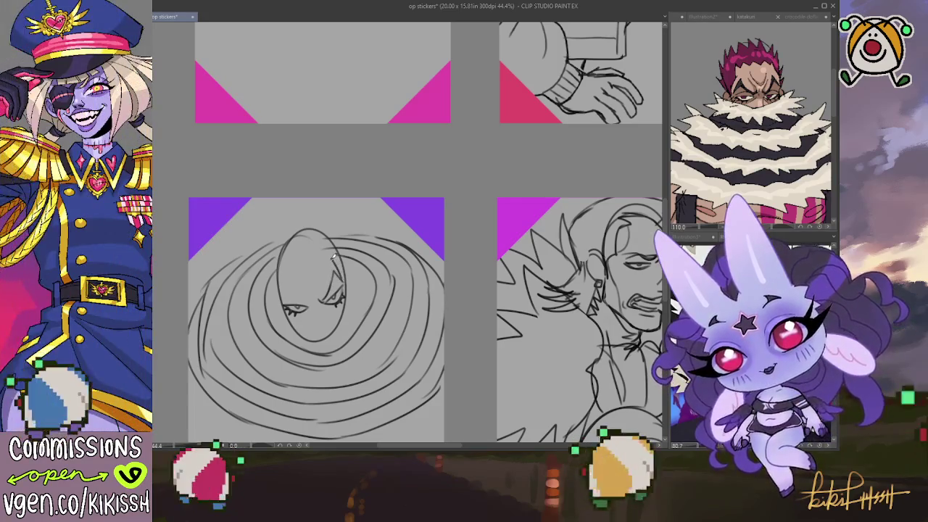
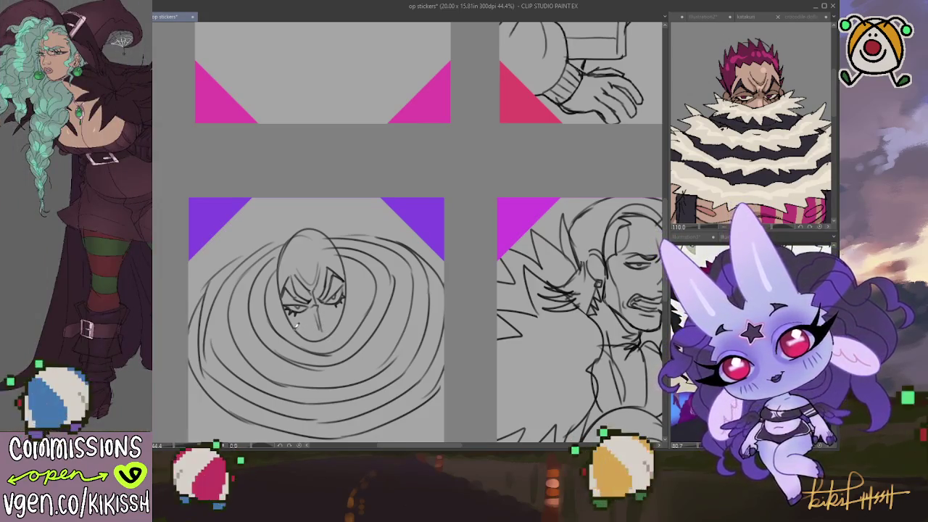
Refine the chin and jaw, sketch spiky hair across the head, and stroke the left cheek.
drag(315, 326, 350, 301)
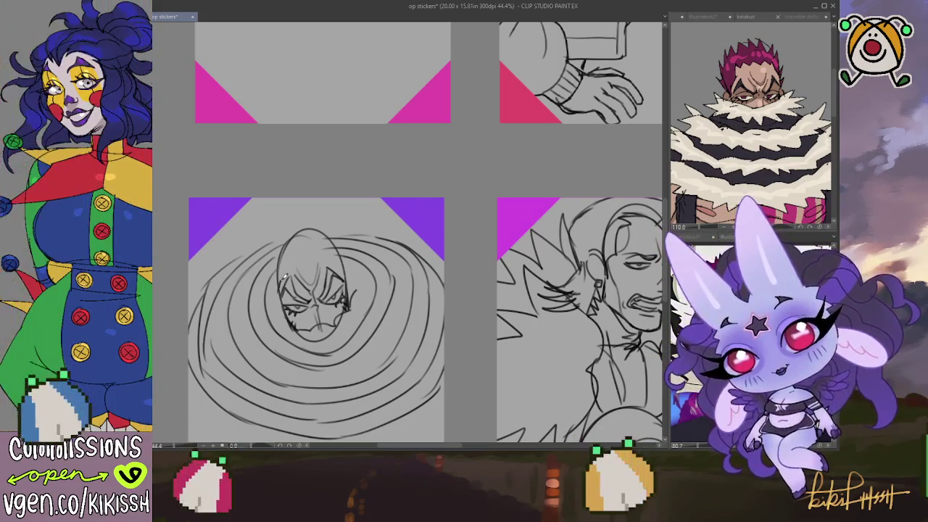
mouse_move(286, 263)
mouse_down()
mouse_move(335, 258)
mouse_move(340, 266)
mouse_up()
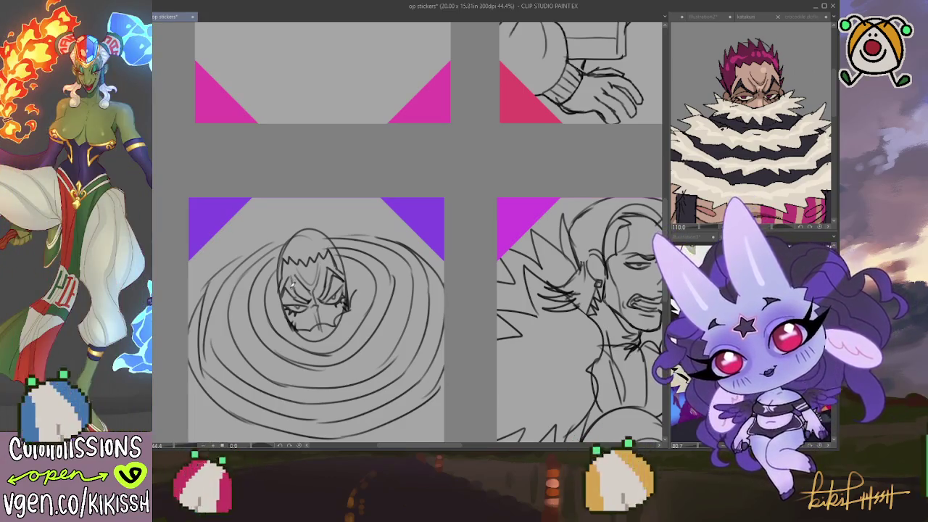
drag(276, 286, 281, 310)
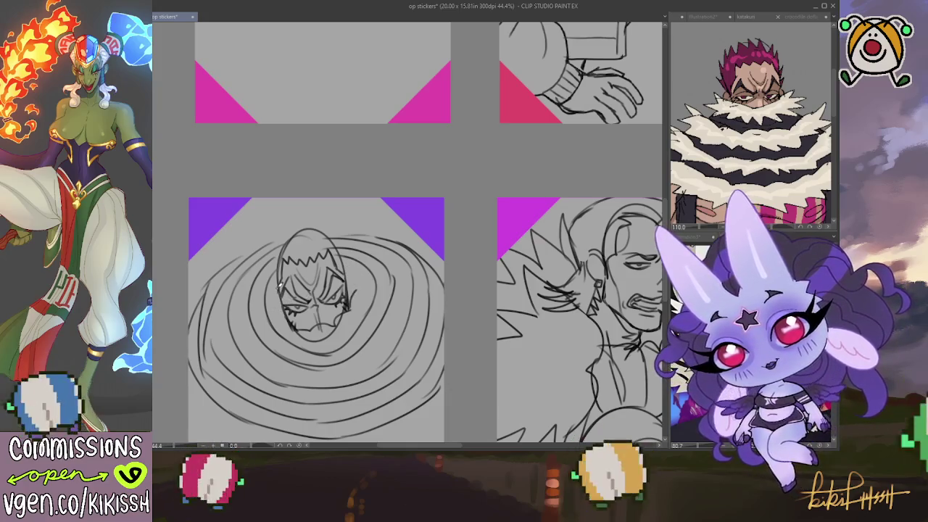
Redraw the left and right face contours and add a short left-cheek stroke.
drag(273, 286, 281, 311)
drag(346, 265, 353, 291)
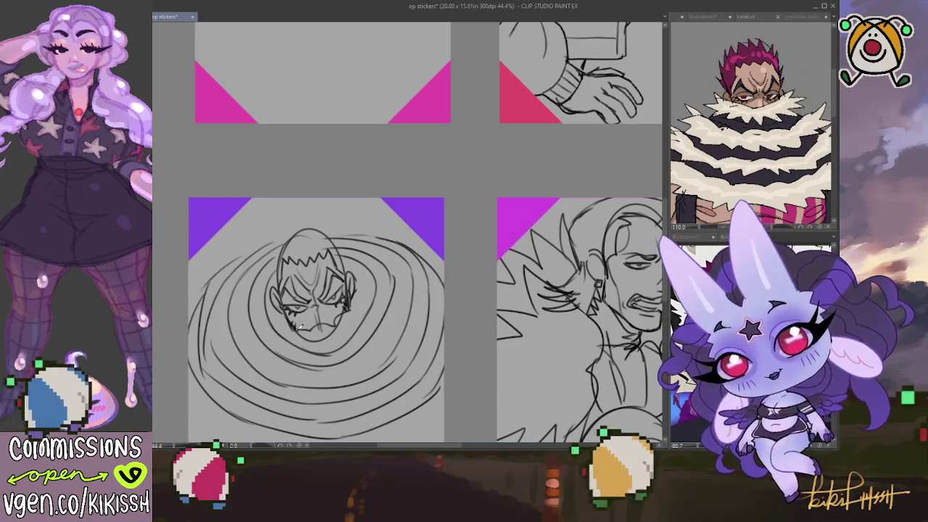
mouse_move(275, 323)
mouse_down()
mouse_move(246, 332)
mouse_move(303, 369)
mouse_move(348, 348)
mouse_move(405, 288)
mouse_move(363, 236)
mouse_move(316, 217)
mouse_move(287, 240)
mouse_move(270, 279)
mouse_move(270, 322)
mouse_move(290, 320)
mouse_up()
mouse_move(346, 307)
mouse_down()
mouse_move(334, 283)
mouse_move(311, 308)
mouse_move(326, 297)
mouse_move(300, 304)
mouse_move(310, 295)
mouse_up()
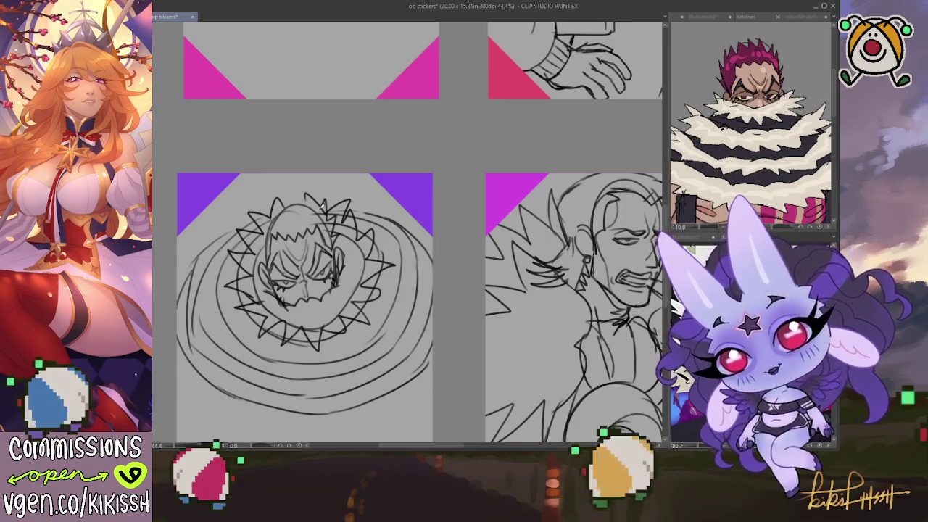
Add an extra spike atop the head, a small face mark, and the right eye and cheek.
mouse_move(305, 205)
mouse_down()
mouse_move(297, 184)
mouse_move(263, 229)
mouse_up()
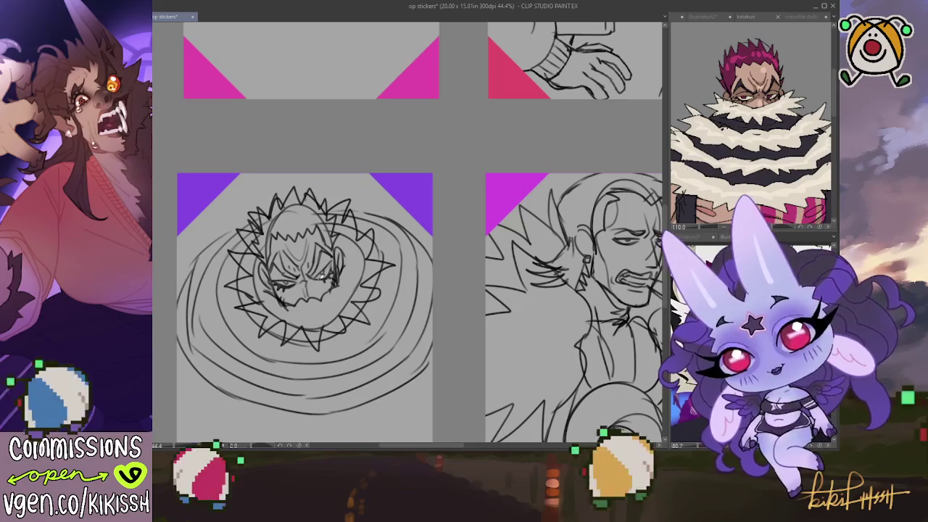
drag(323, 262, 334, 278)
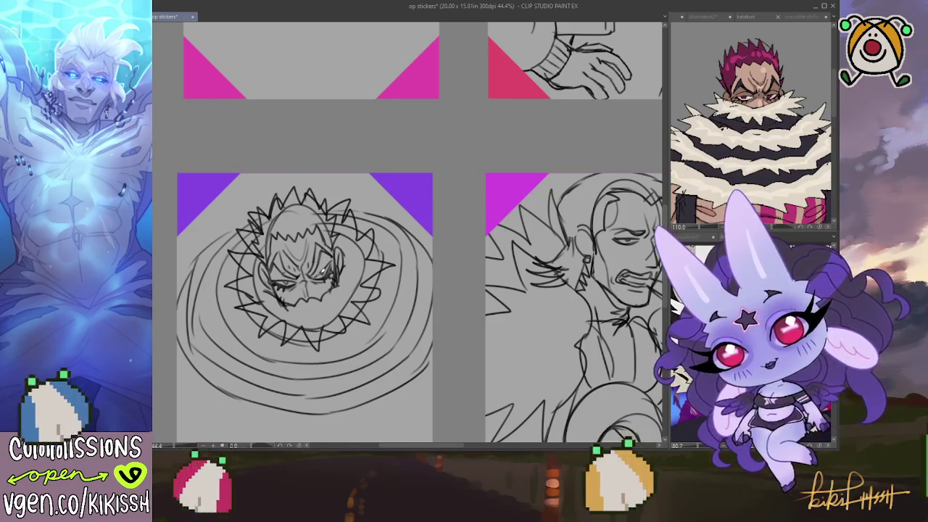
mouse_move(320, 267)
mouse_down()
mouse_move(341, 283)
mouse_move(324, 256)
mouse_move(341, 286)
mouse_move(340, 261)
mouse_move(289, 281)
mouse_up()
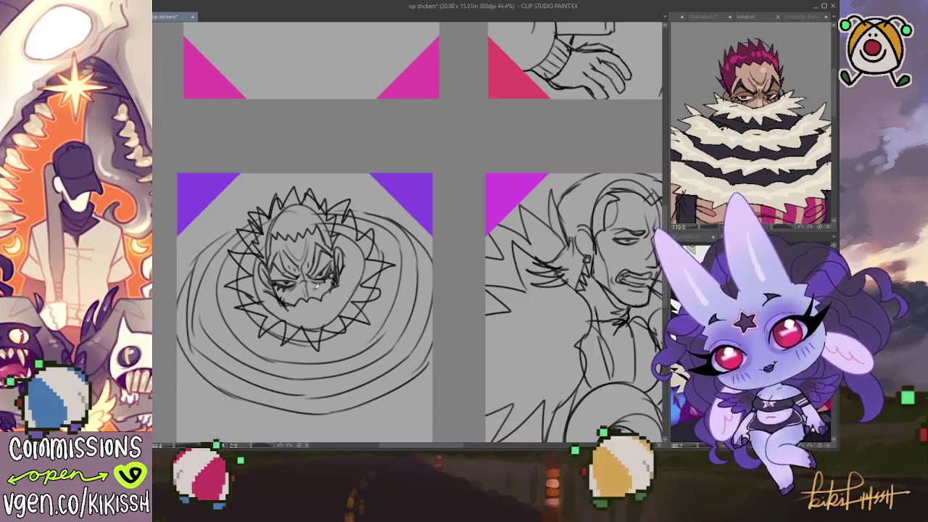
Erase the small fang marks, draw lips around the mouth, and add right-side face strokes.
mouse_move(307, 296)
mouse_down()
mouse_move(299, 307)
mouse_move(318, 302)
mouse_up()
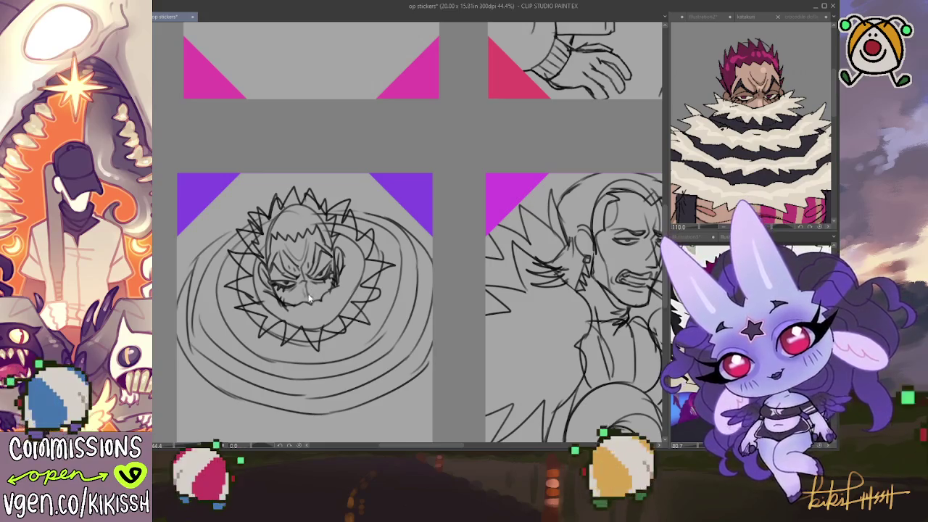
mouse_move(303, 288)
mouse_down()
mouse_move(313, 303)
mouse_move(327, 298)
mouse_move(323, 287)
mouse_move(308, 290)
mouse_move(297, 260)
mouse_up()
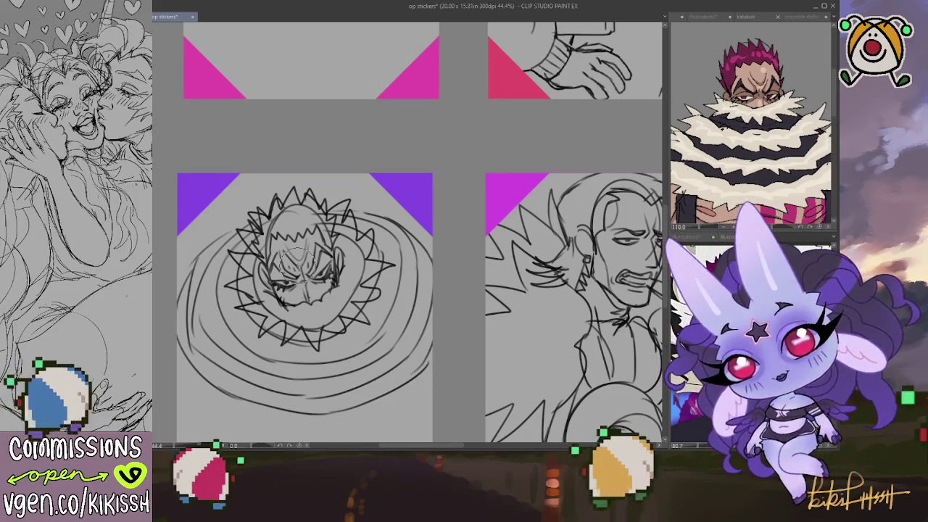
mouse_move(319, 253)
mouse_down()
mouse_move(355, 297)
mouse_move(318, 290)
mouse_up()
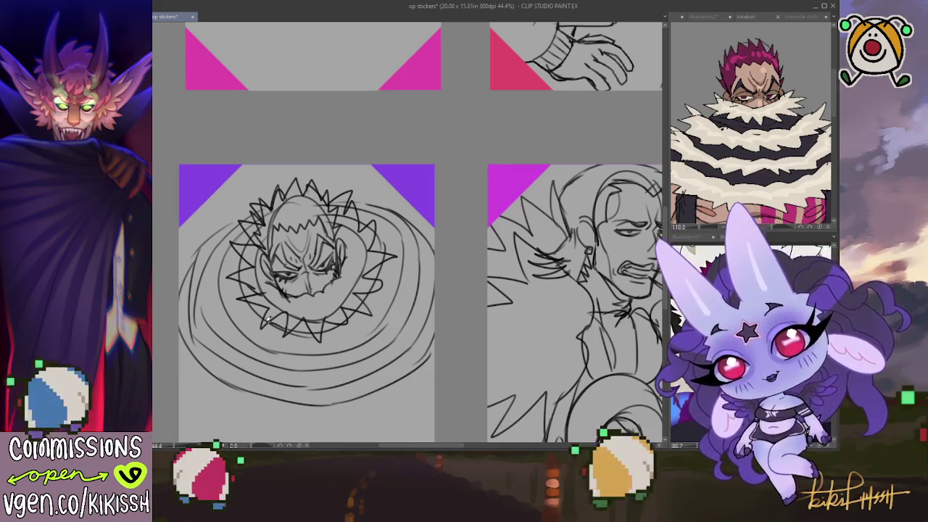
Draw jagged zigzag spikes around the ring's left, right, top-left and bottom edges.
mouse_move(218, 233)
mouse_down()
mouse_move(199, 277)
mouse_move(275, 369)
mouse_move(358, 341)
mouse_move(395, 340)
mouse_move(411, 315)
mouse_up()
mouse_move(416, 284)
mouse_down()
mouse_move(397, 203)
mouse_move(316, 170)
mouse_move(262, 176)
mouse_up()
mouse_move(265, 201)
mouse_down()
mouse_move(238, 185)
mouse_move(225, 239)
mouse_move(215, 230)
mouse_up()
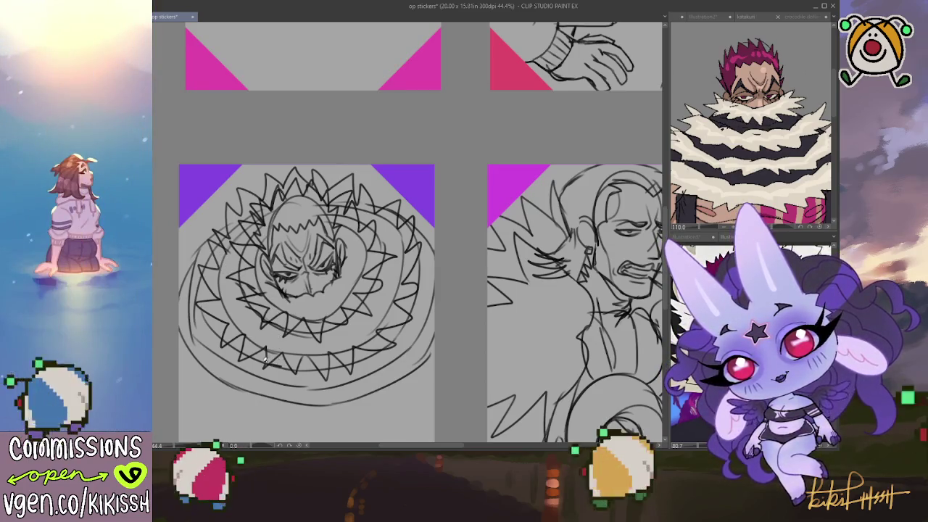
mouse_move(247, 362)
mouse_down()
mouse_move(217, 373)
mouse_move(286, 400)
mouse_move(429, 372)
mouse_up()
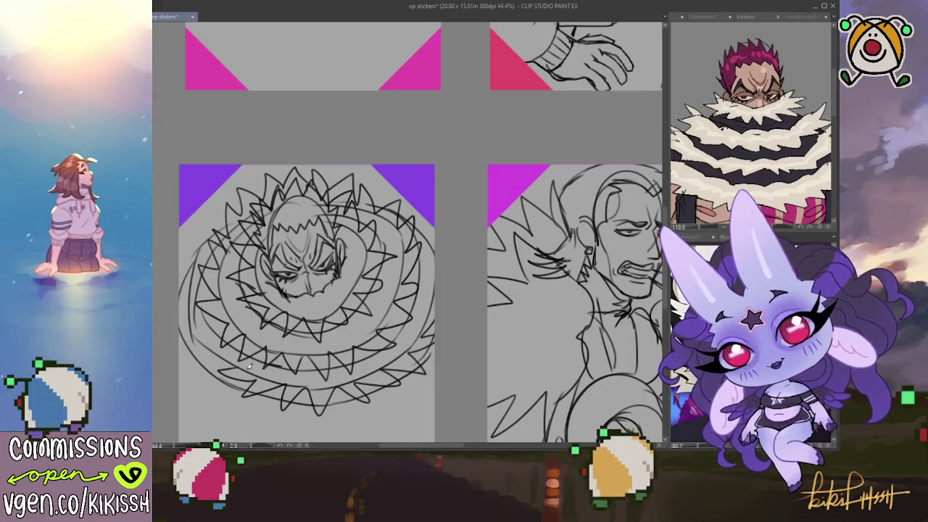